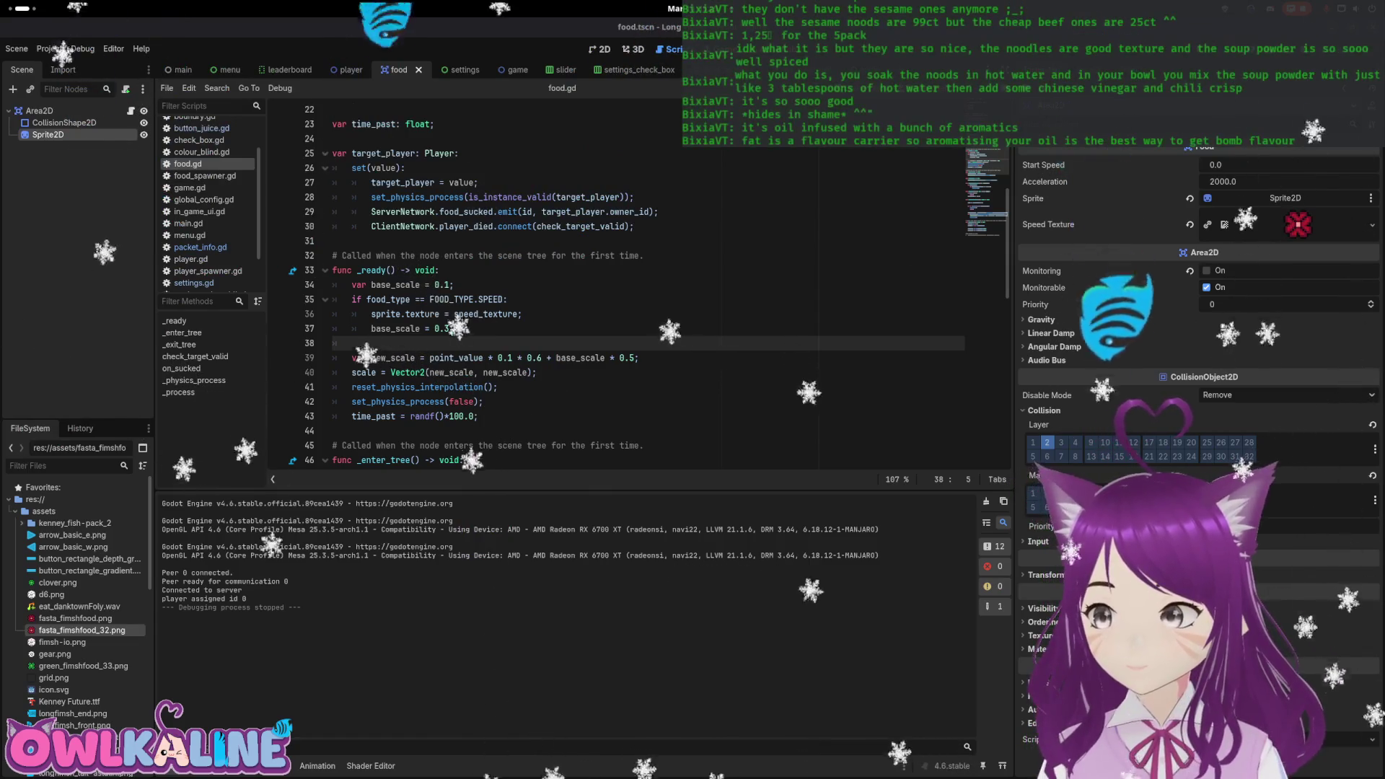
Return to the Godot editor after briefly raising the chat window.
mouse_move(3, 6)
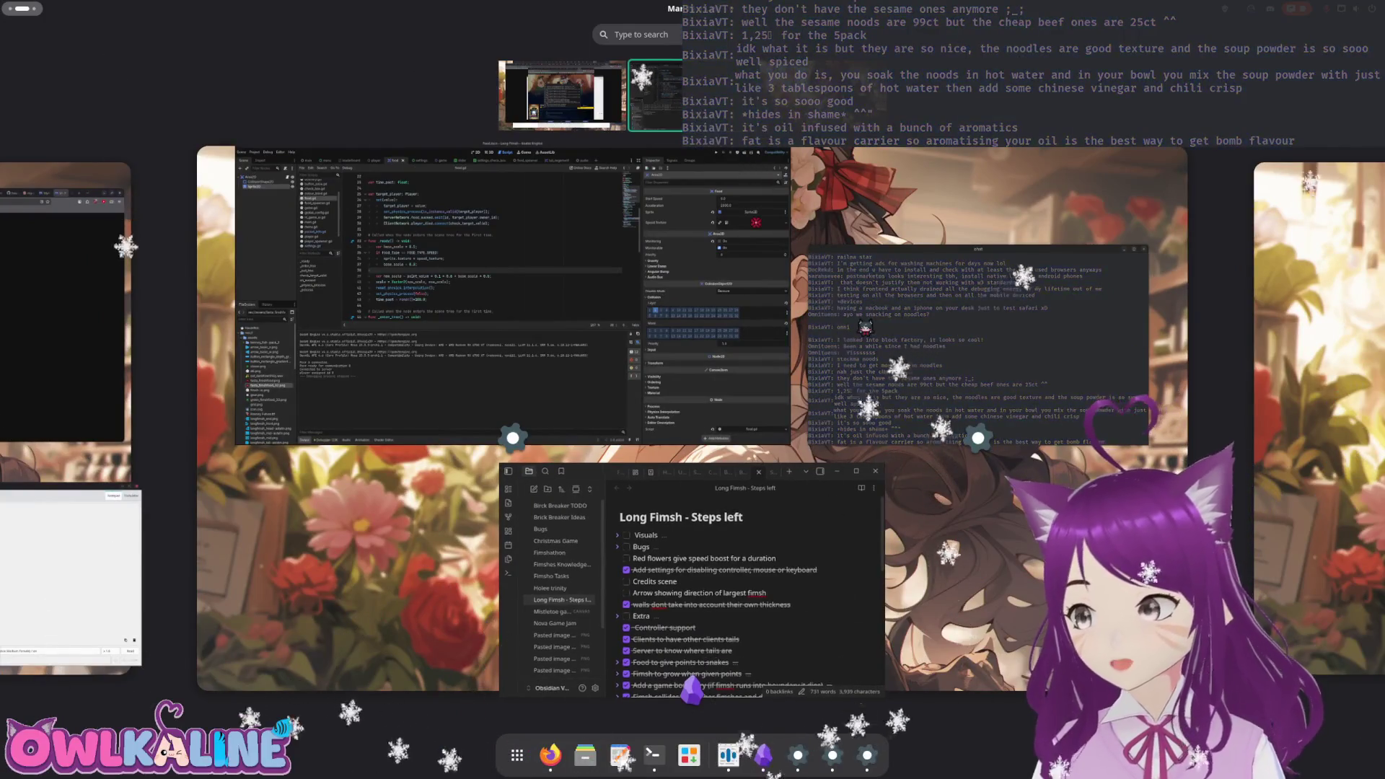
click(439, 216)
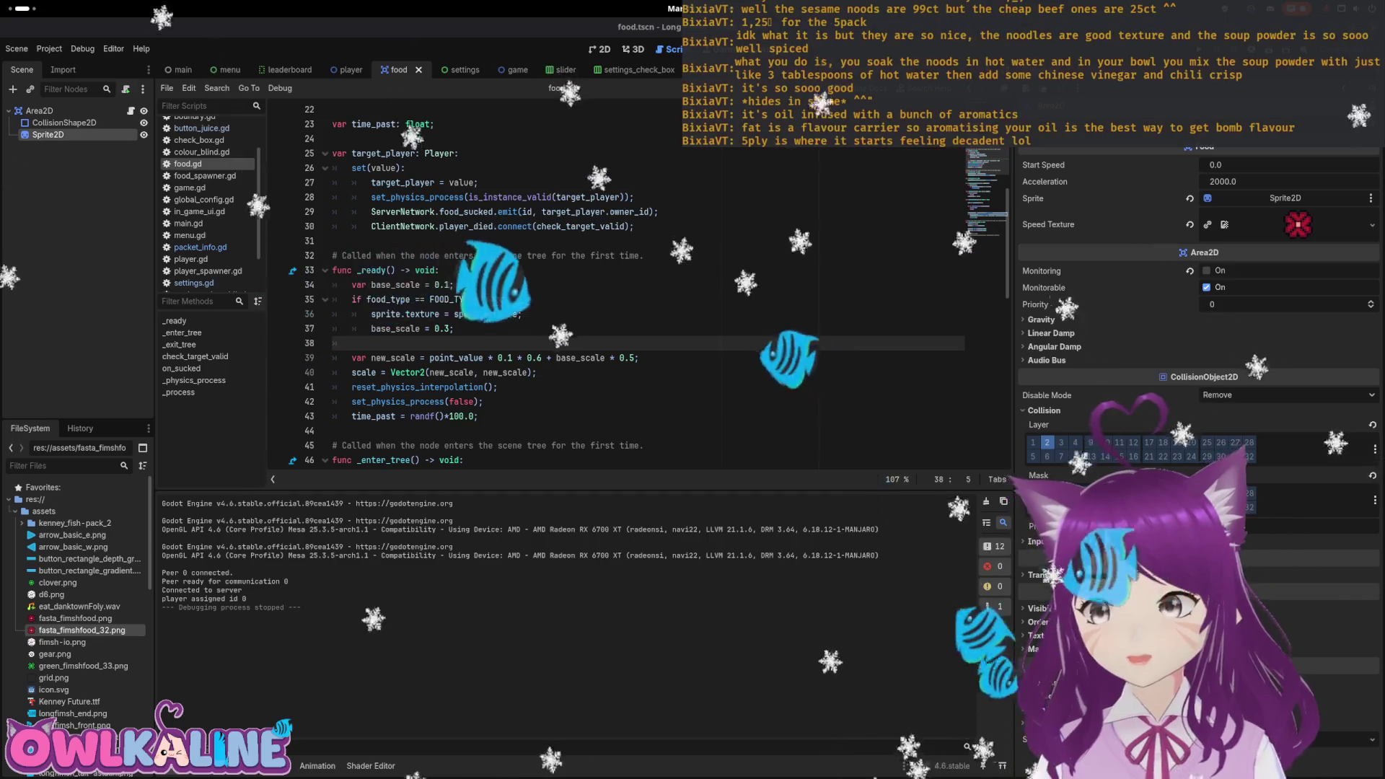
key(super)
click(794, 260)
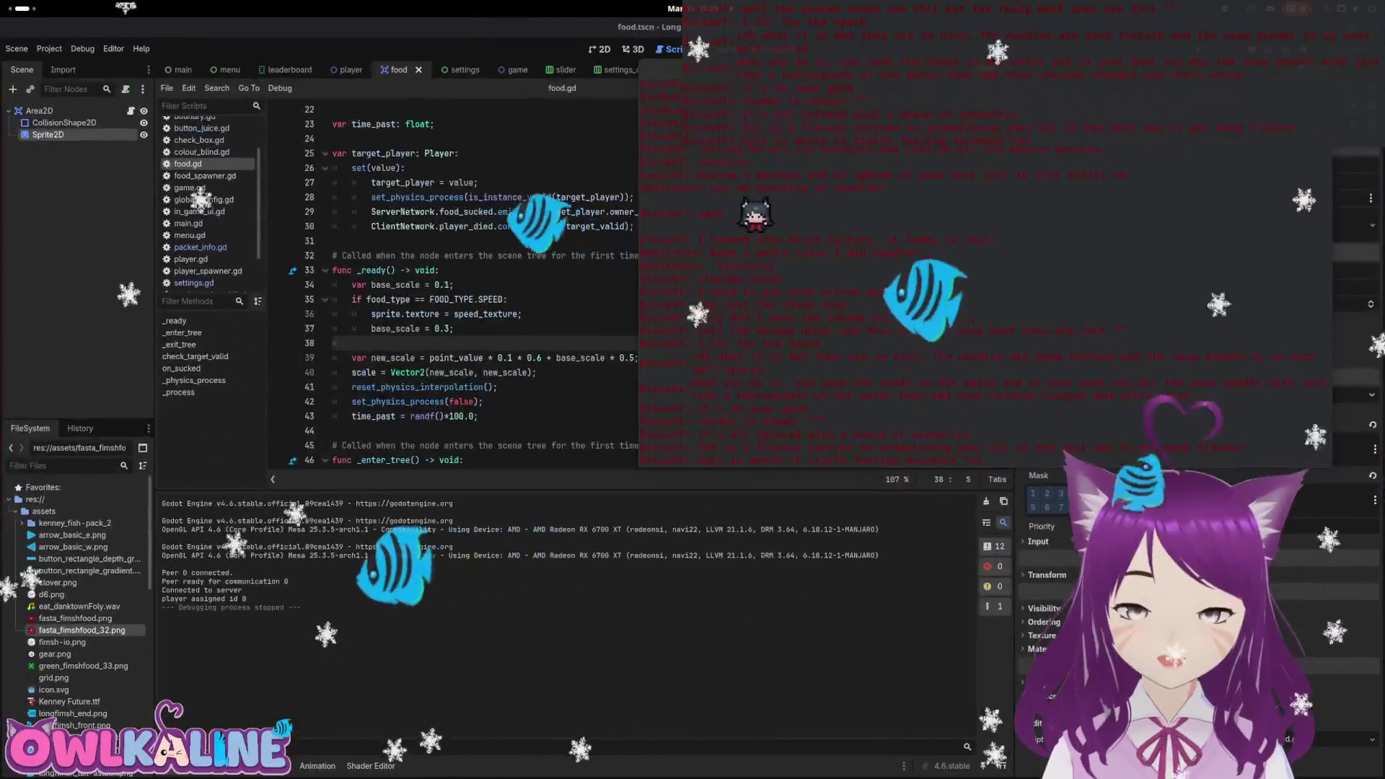
key(alt+Tab)
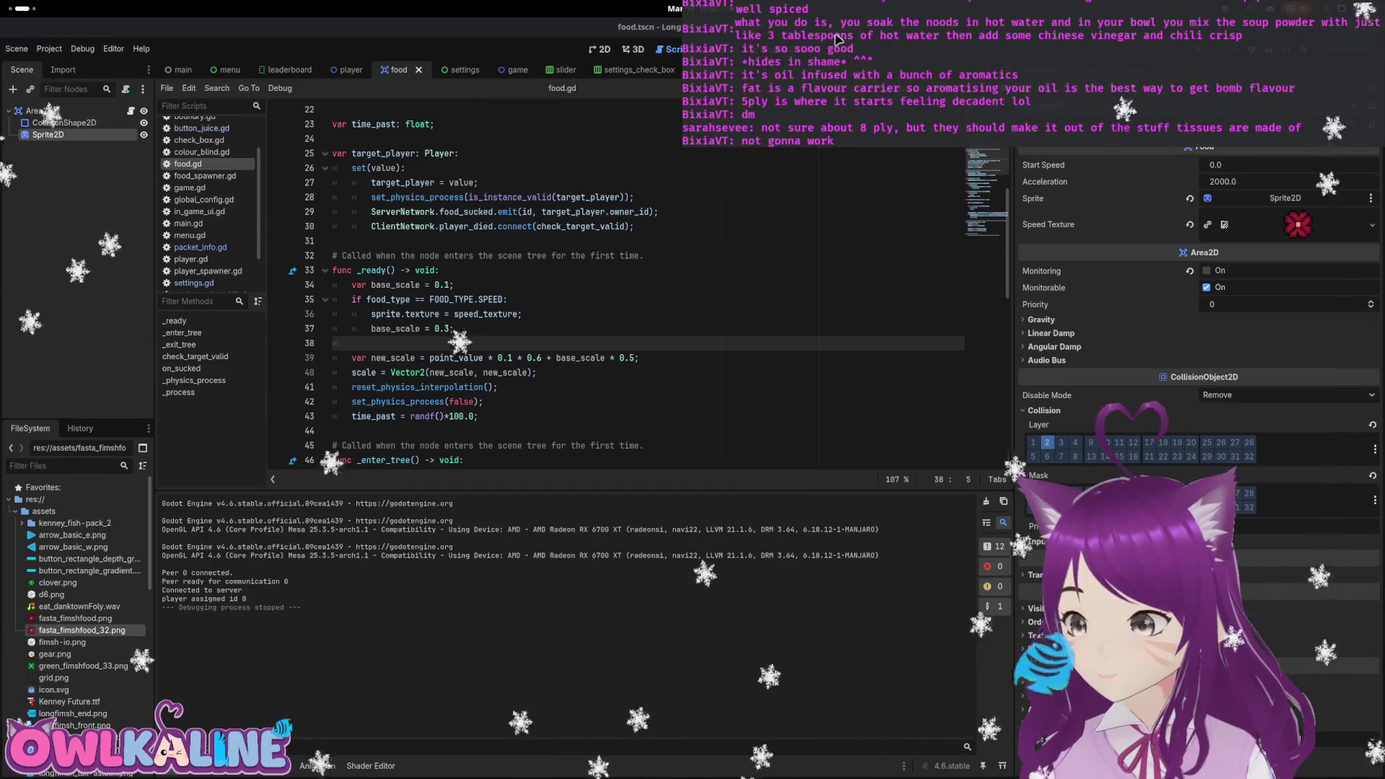
Inspect food.gd's food type check and the default food type on line 16.
click(548, 285)
click(686, 7)
click(622, 328)
click(622, 329)
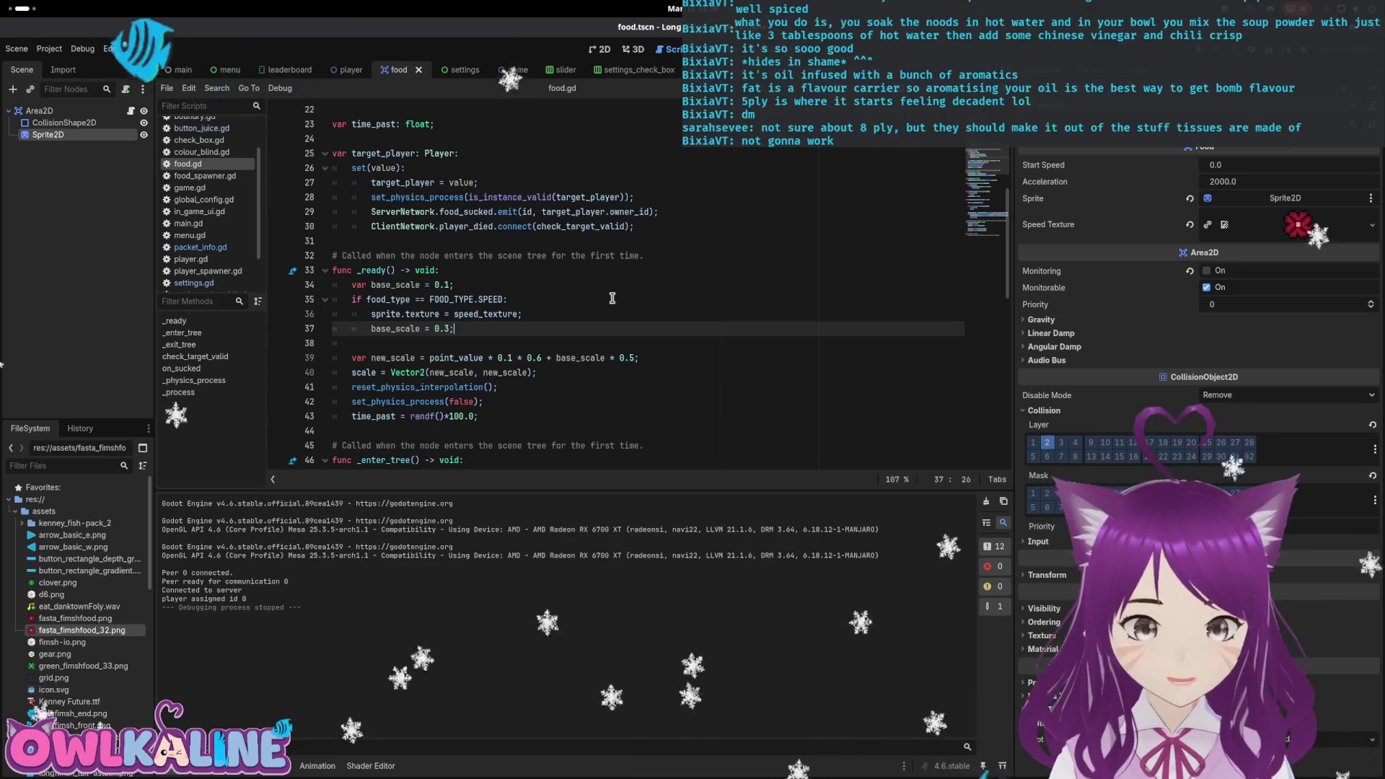
scroll(612, 298, up, 7)
double_click(517, 329)
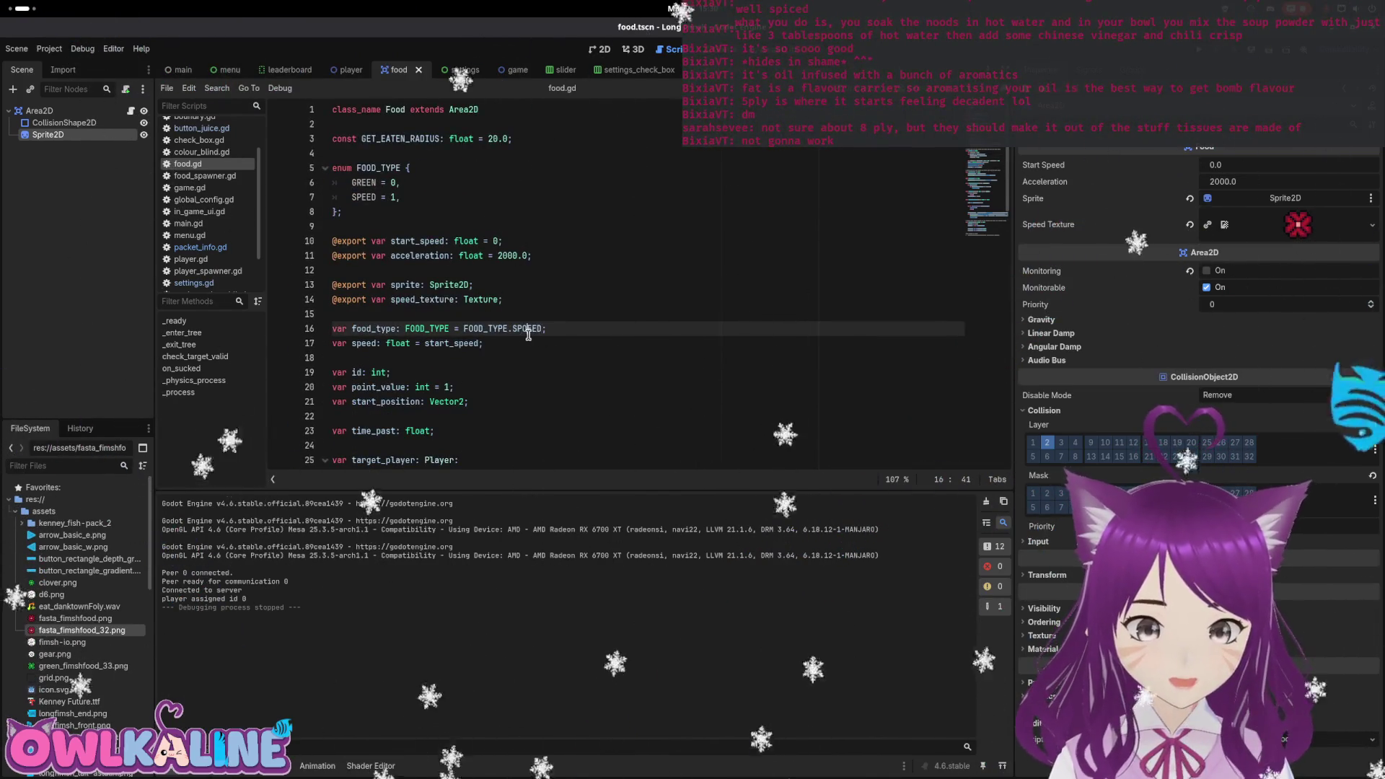
Run the game, join as a client to test it, then stop it.
key(F5)
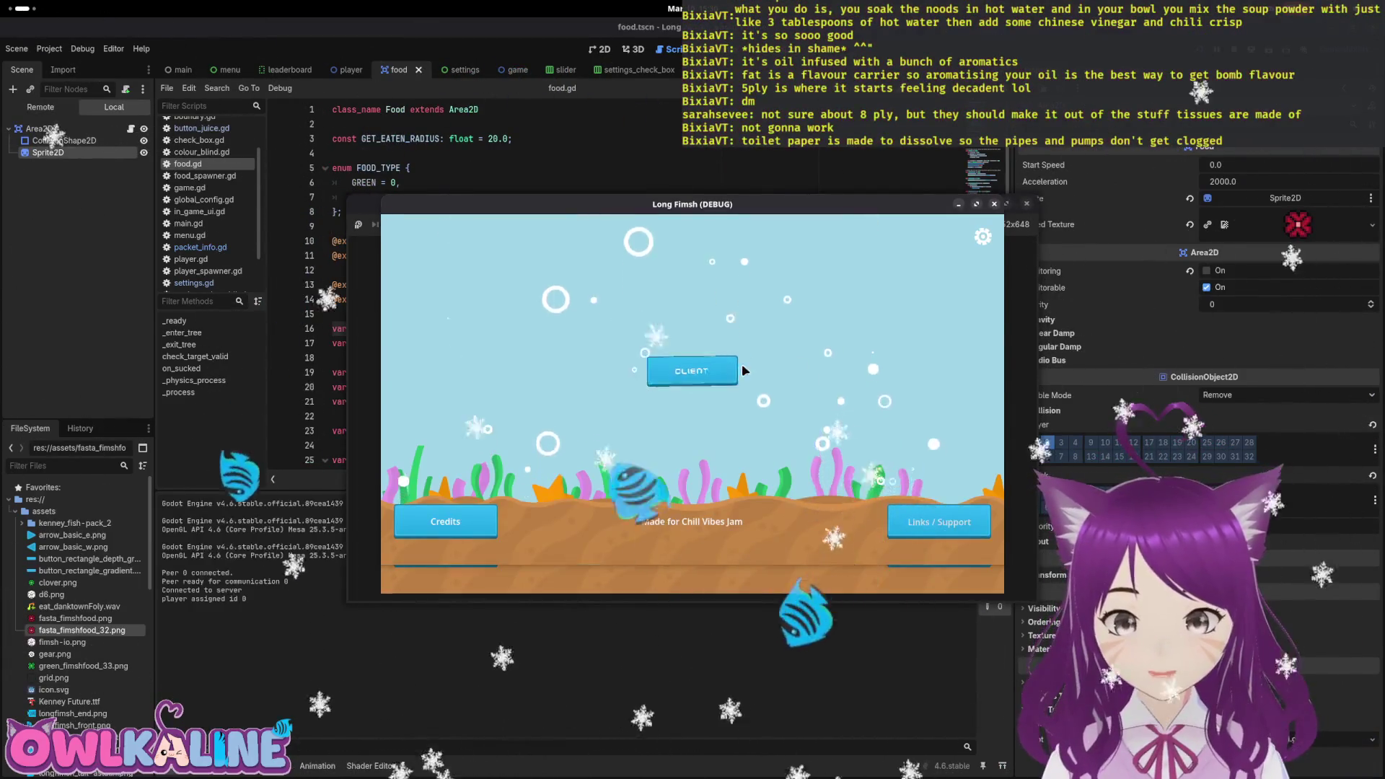
click(685, 373)
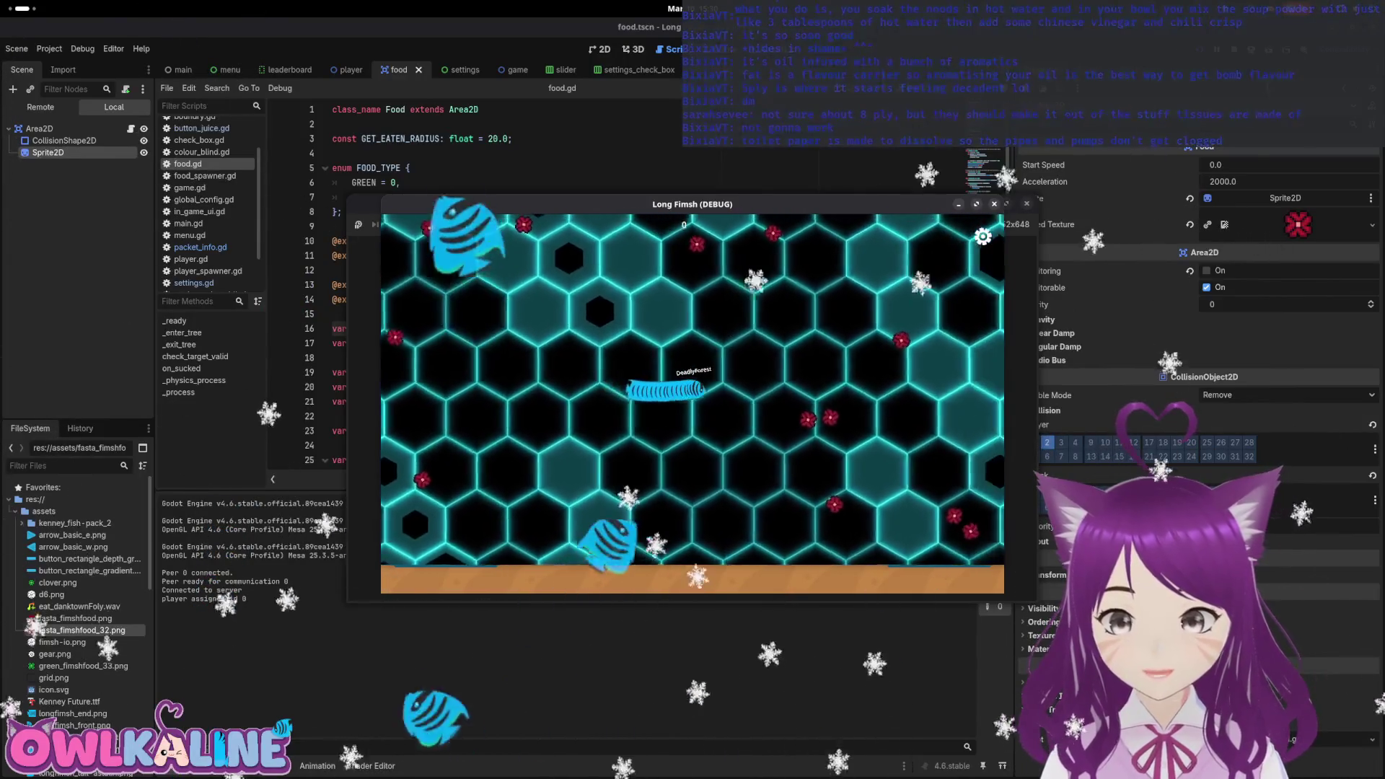
key(F8)
Change food_type's default on line 16 from SPEED to GREEN and save.
double_click(524, 328)
text(GREEN)
key(F5)
Review food.gd's _ready function, where new_scale is computed from point_value and base_scale.
scroll(570, 332, down, 18)
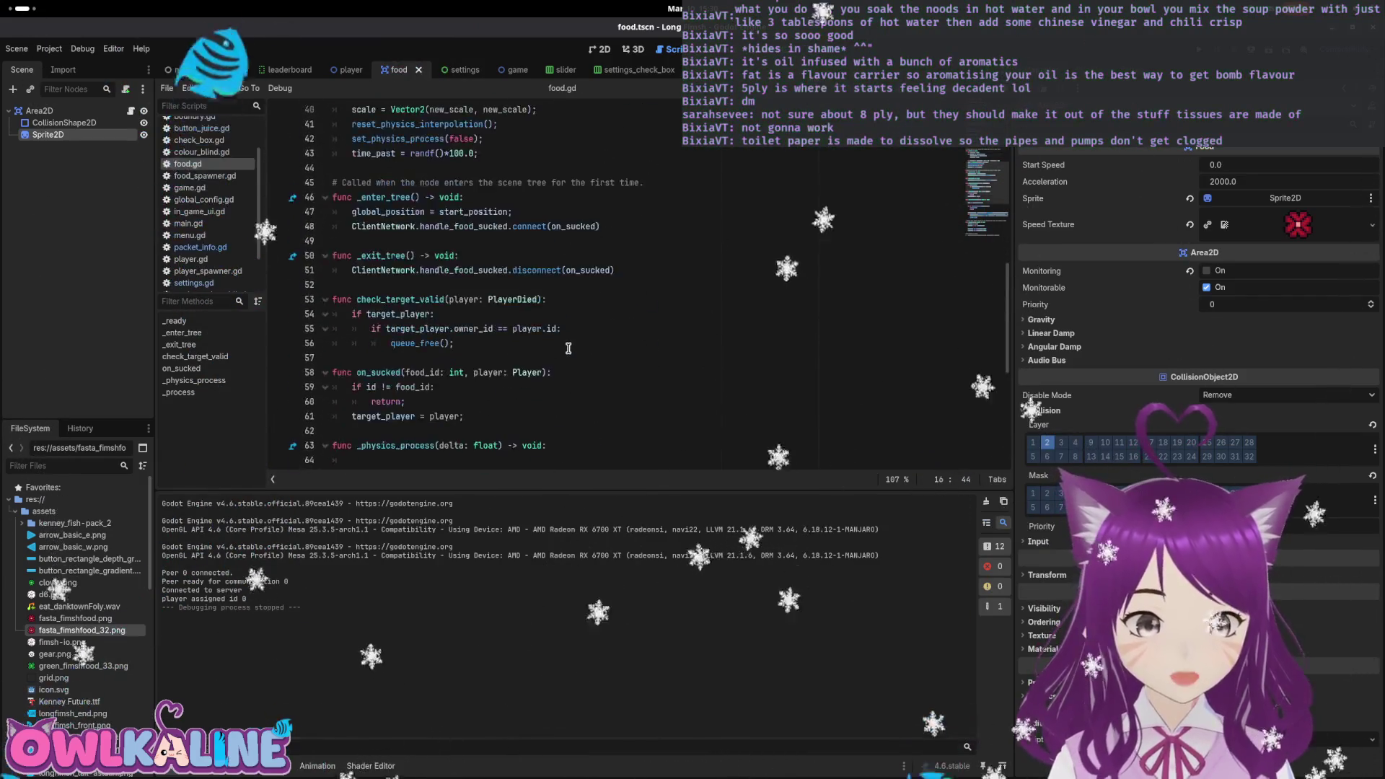
scroll(569, 350, down, 3)
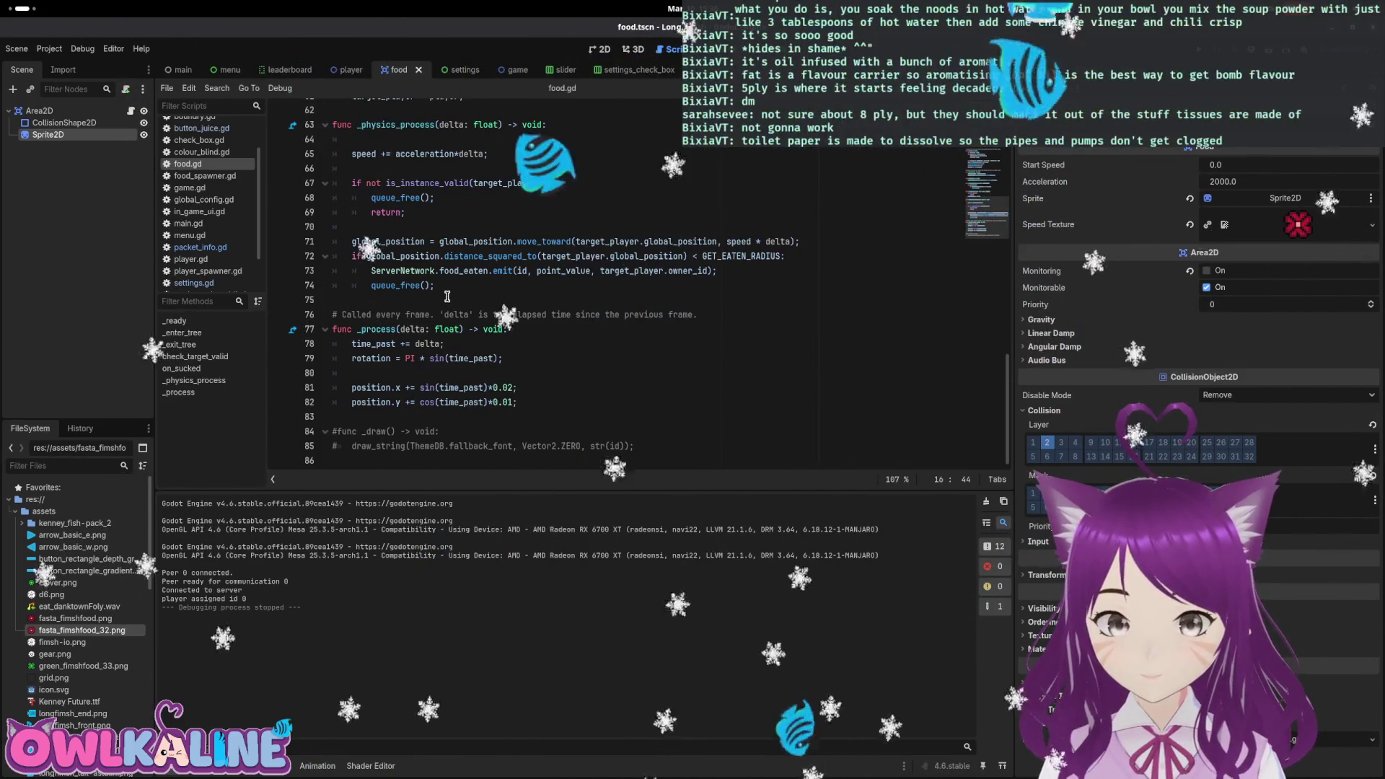
scroll(469, 304, up, 8)
scroll(503, 291, up, 4)
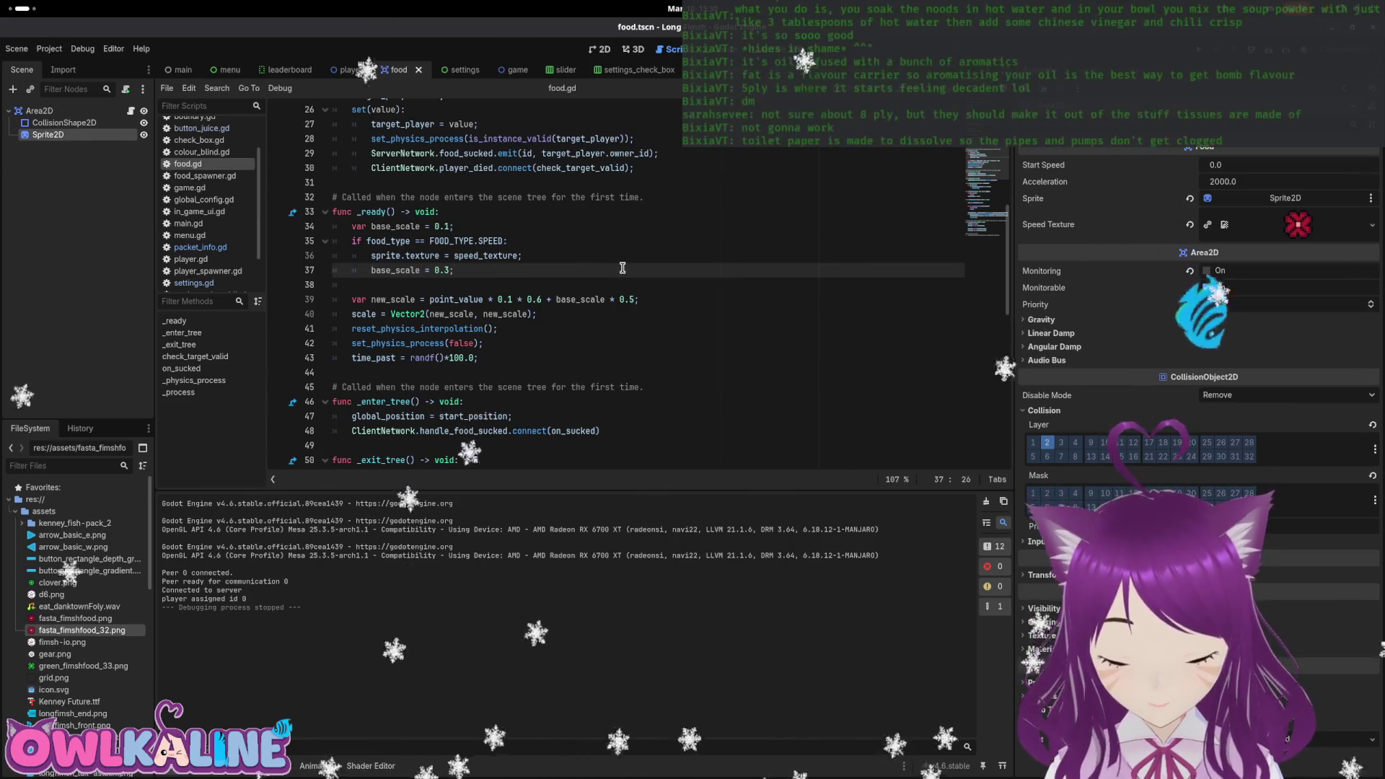
scroll(563, 310, up, 7)
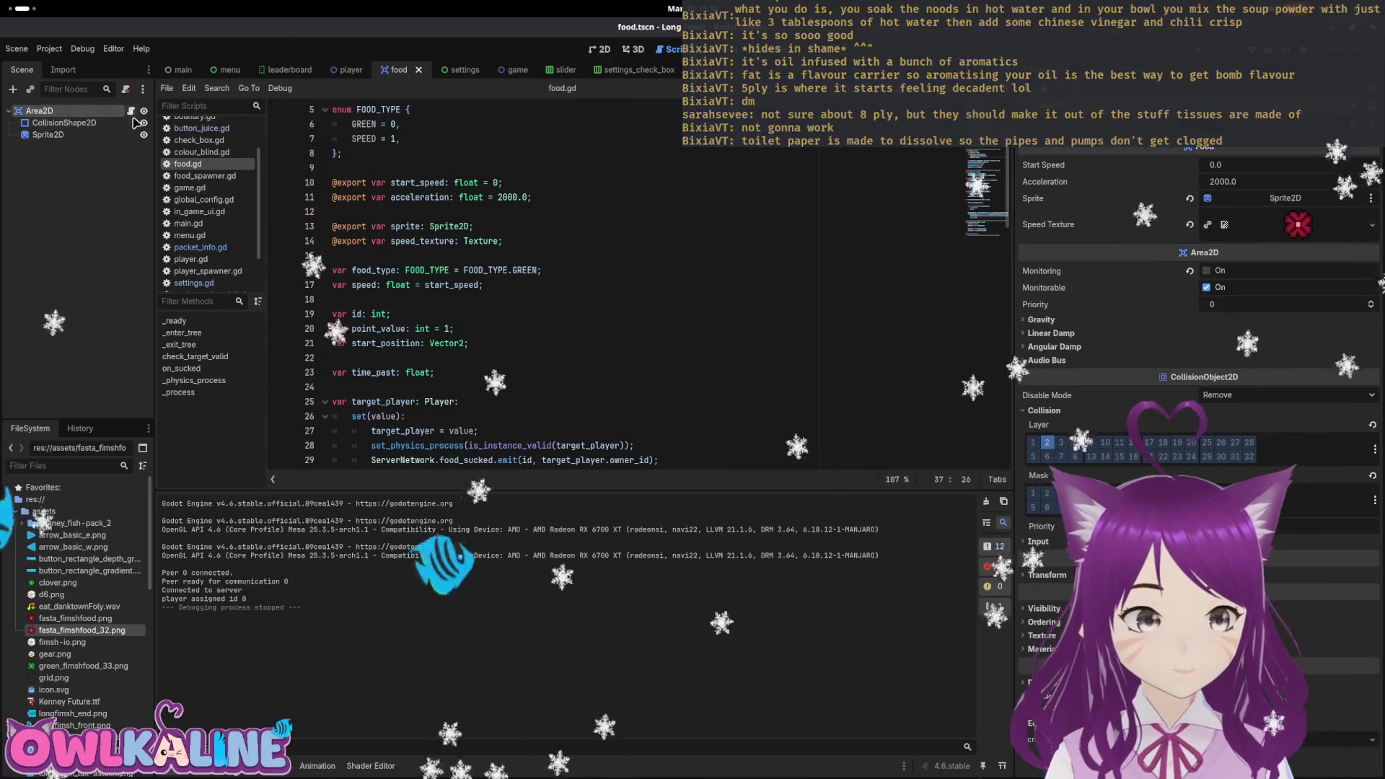
click(474, 213)
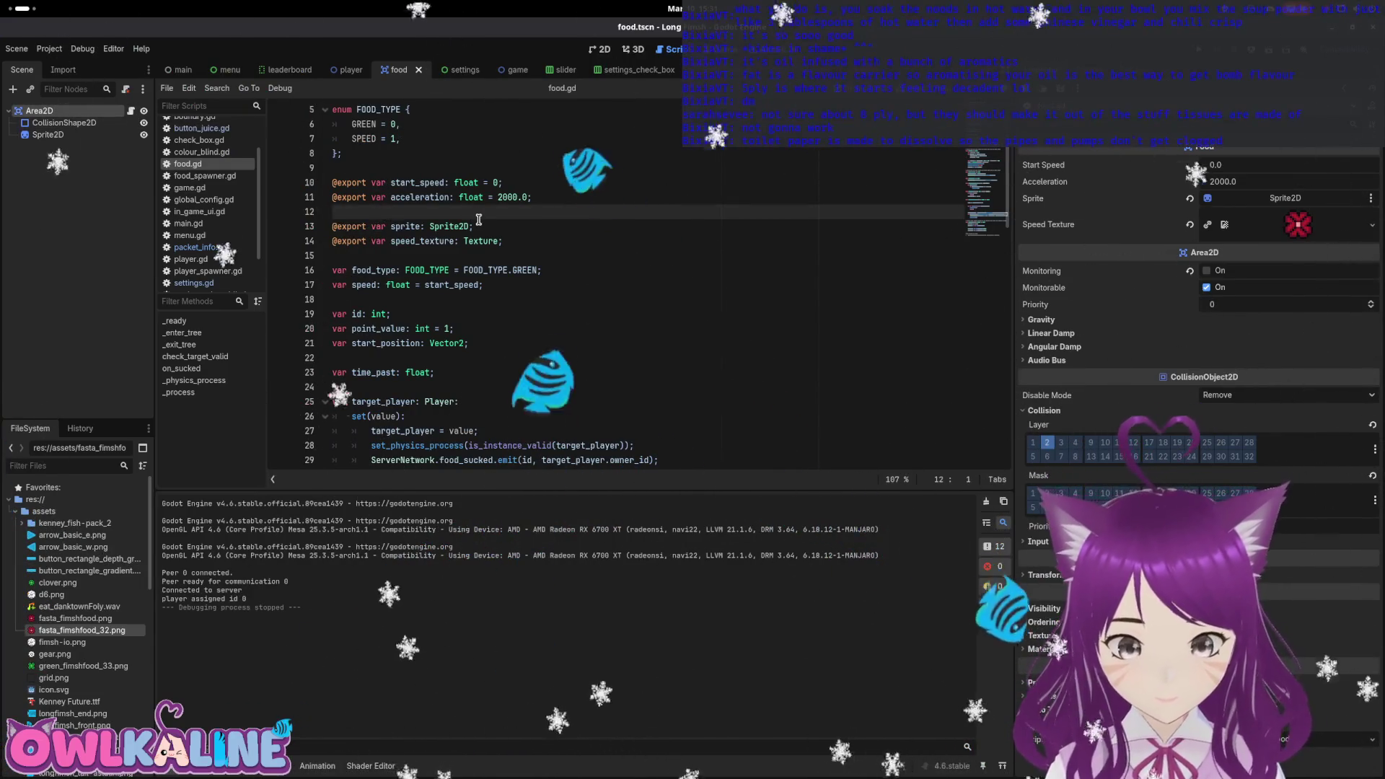
scroll(474, 217, down, 3)
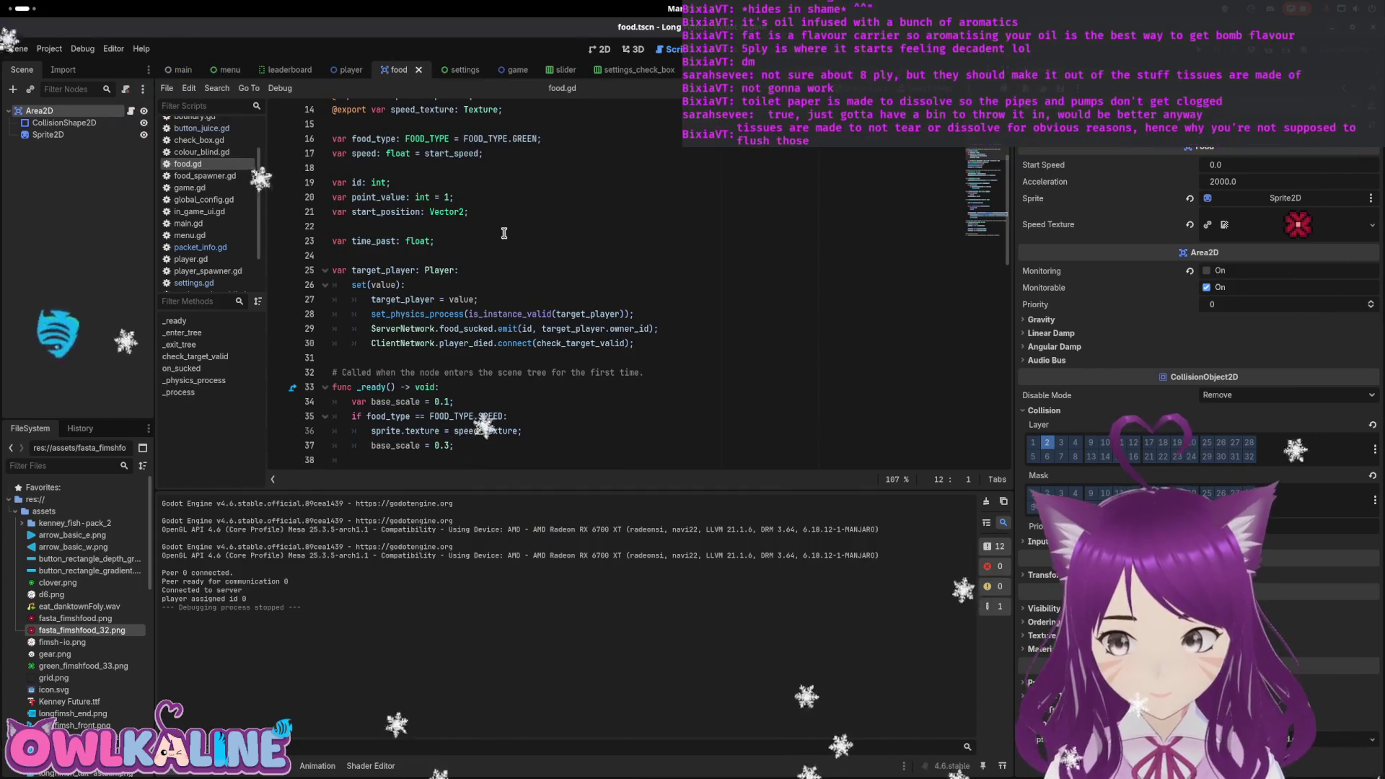
scroll(504, 234, down, 1)
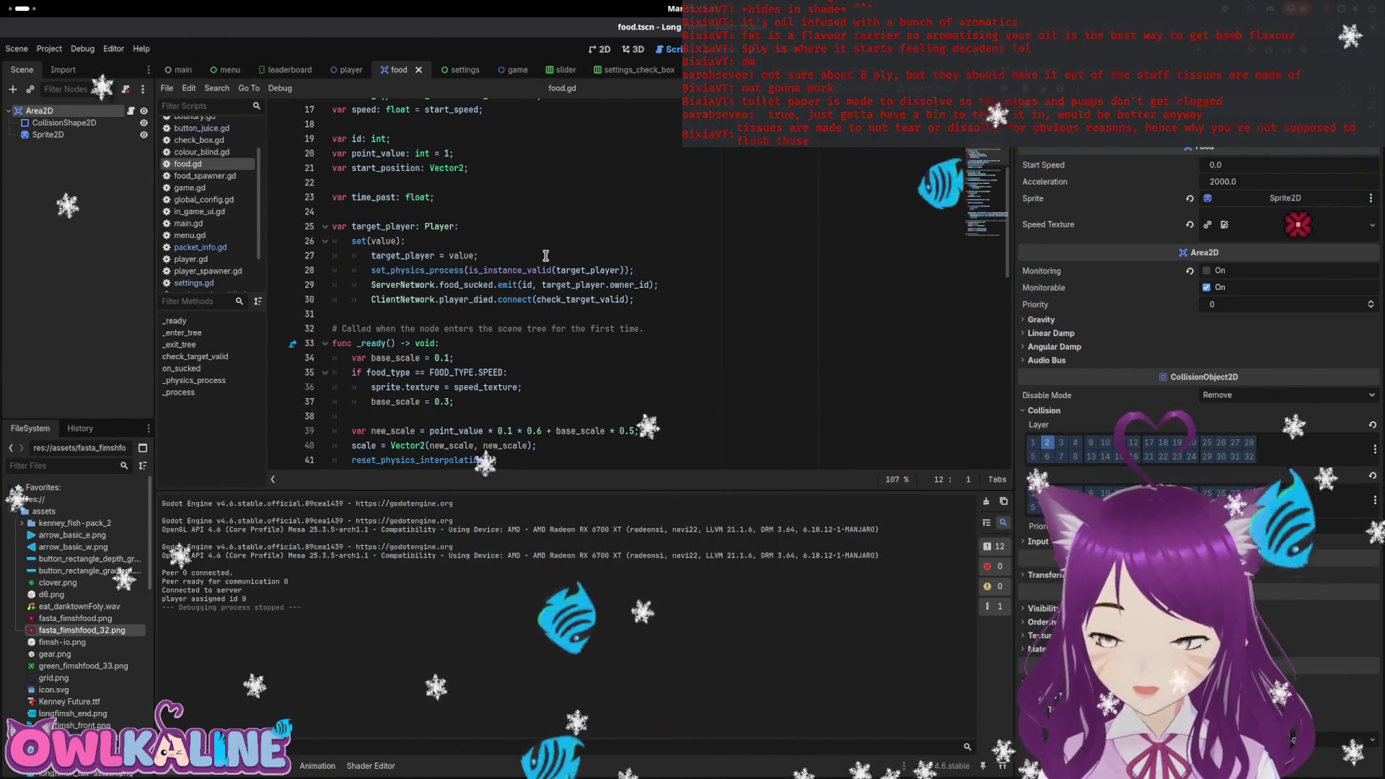
scroll(538, 246, down, 5)
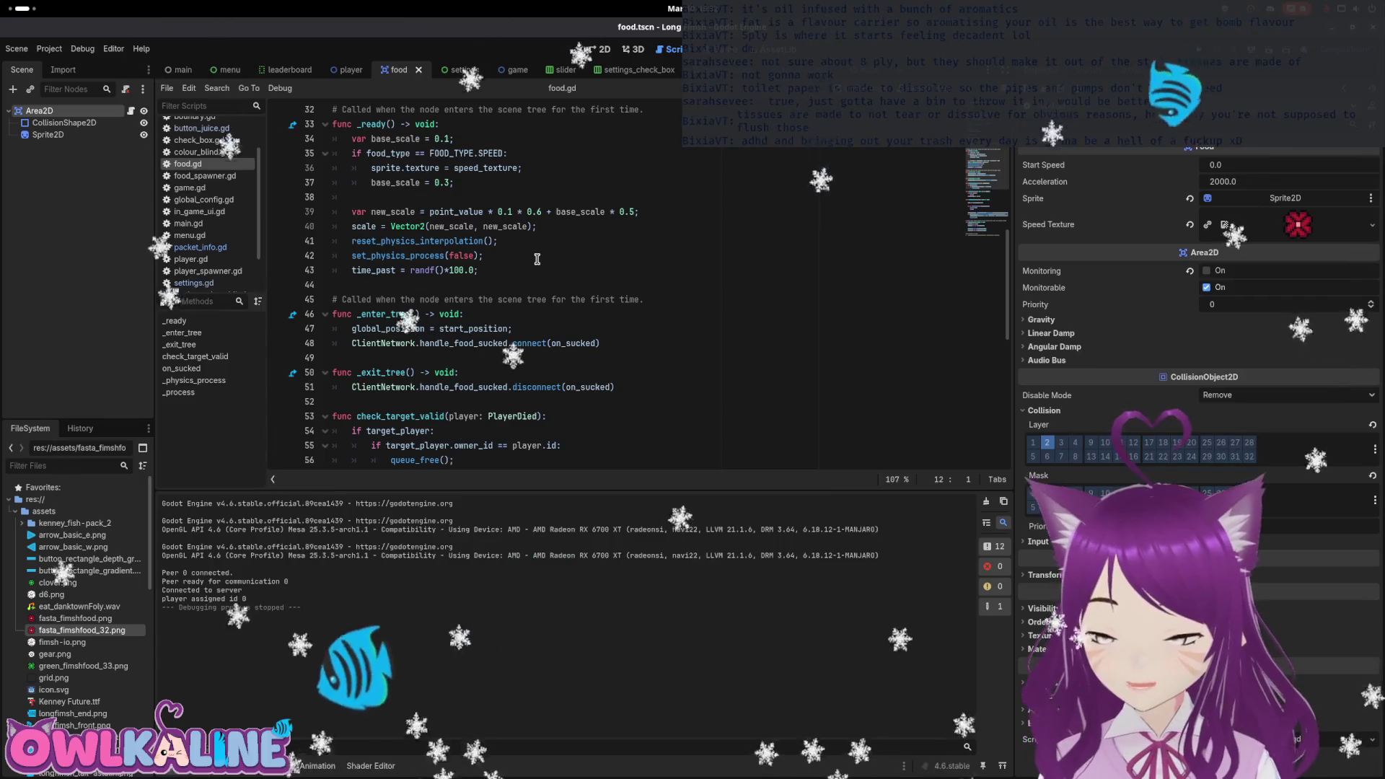
Look over food.gd's _ready code, then switch to the food_spawner.tscn scene.
key(super)
key(super)
key(super)
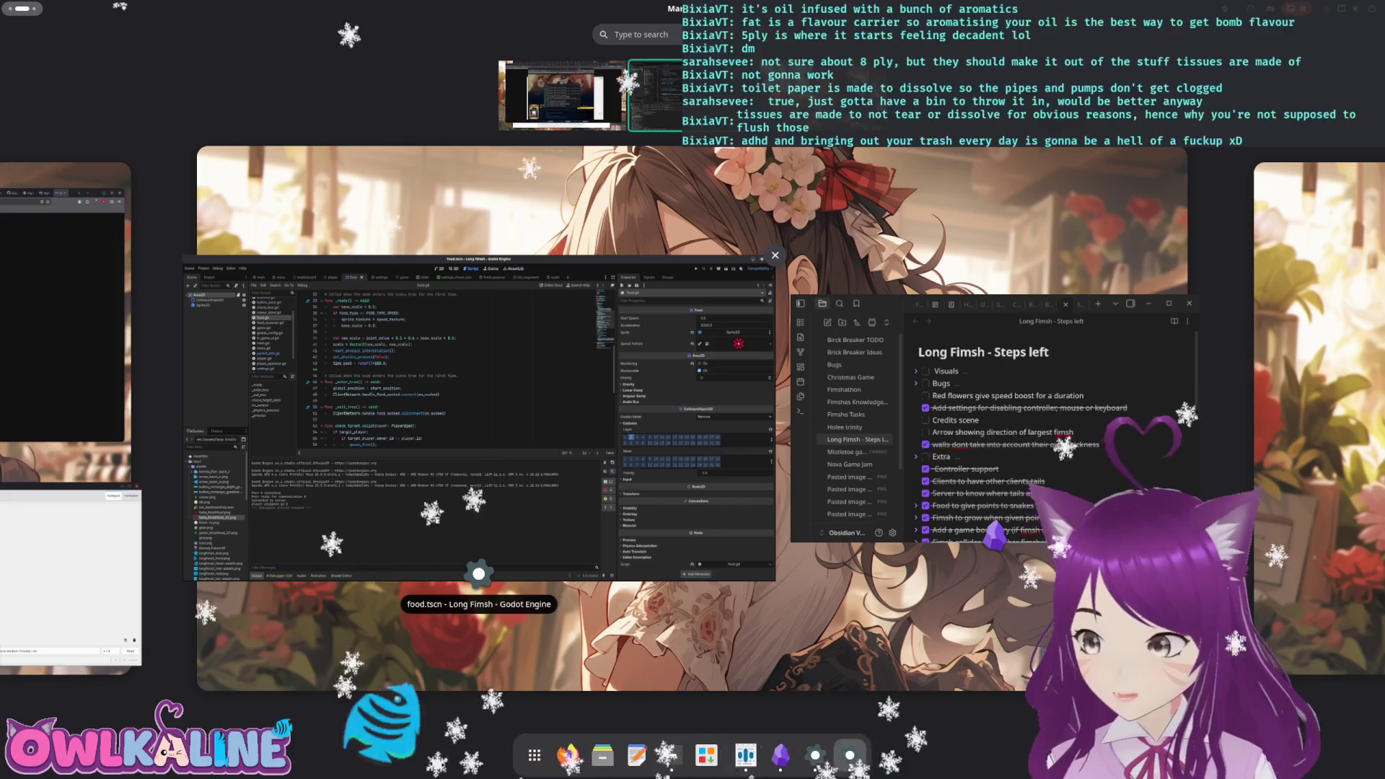
key(super)
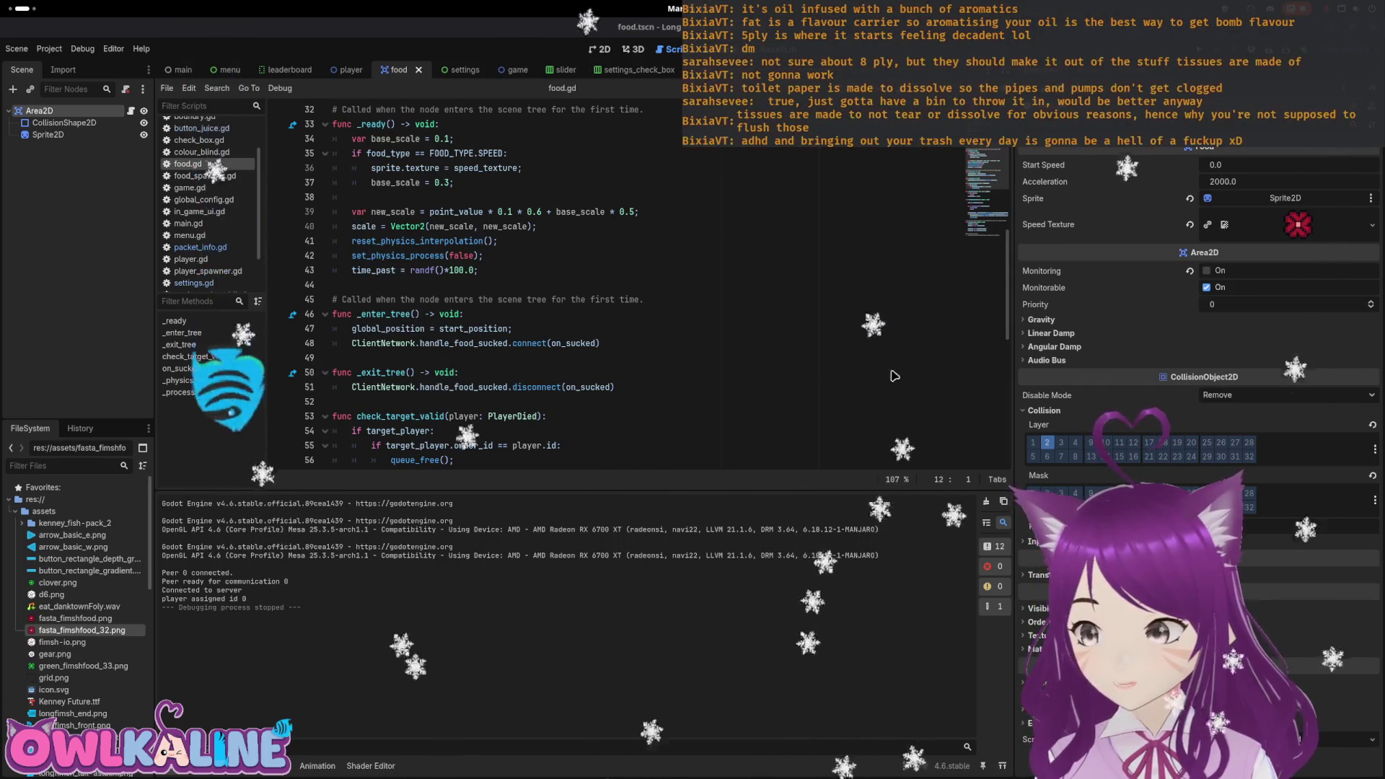
scroll(657, 358, down, 7)
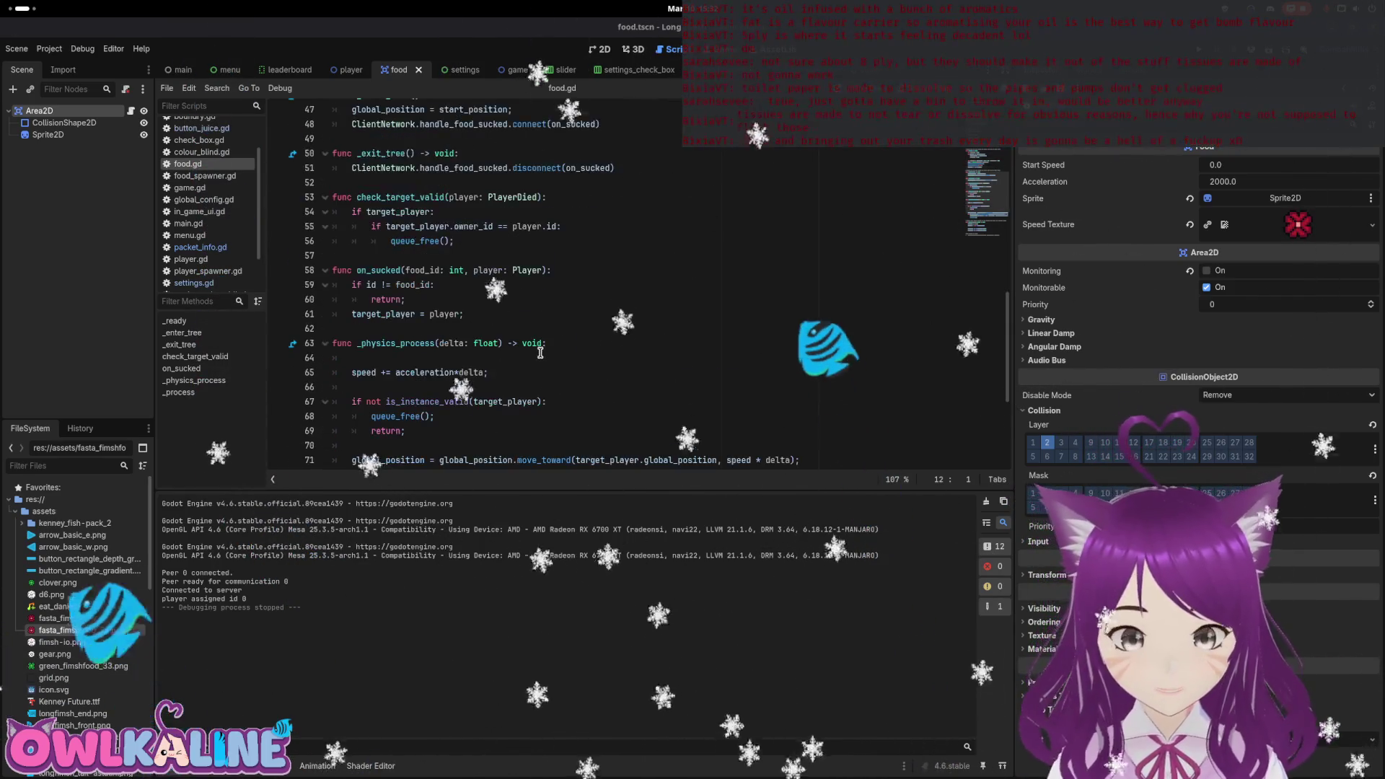
scroll(537, 358, down, 3)
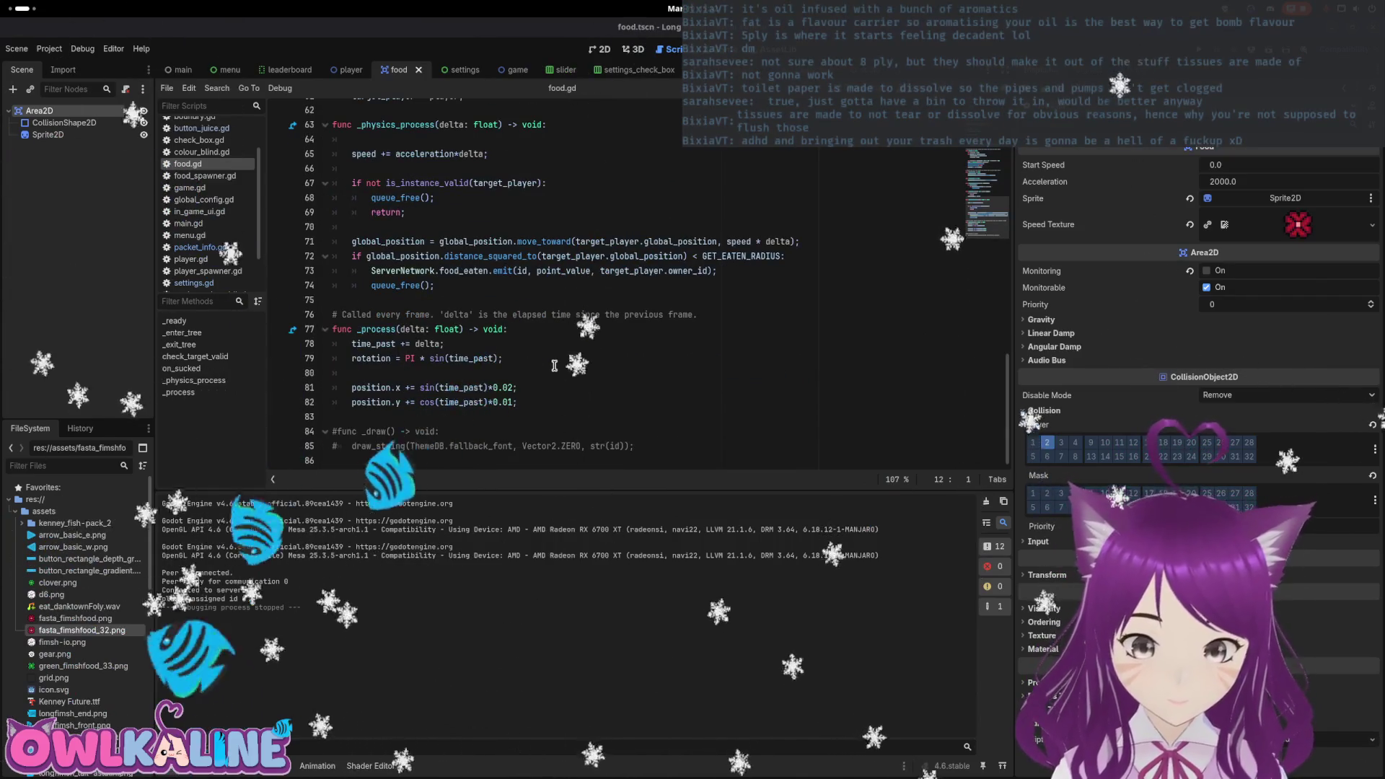
scroll(584, 387, up, 4)
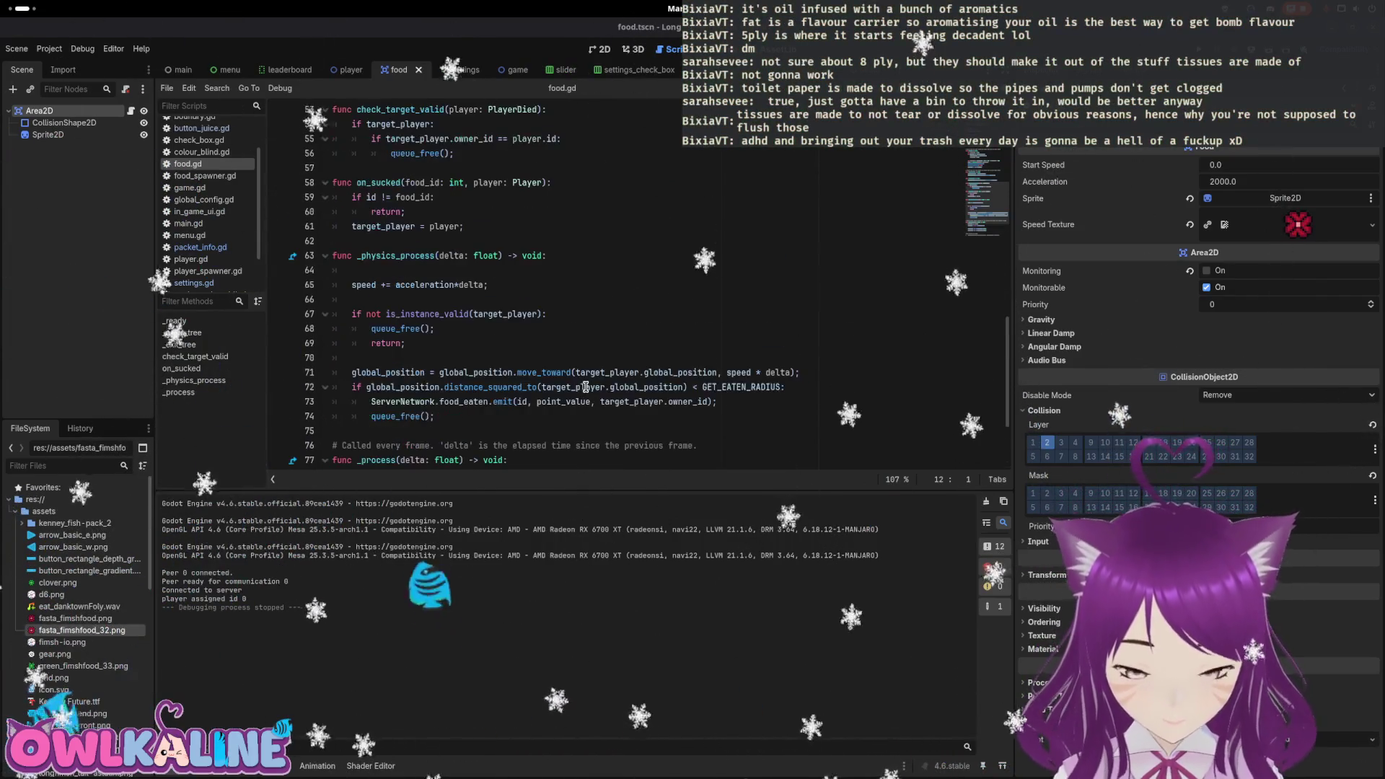
scroll(592, 383, up, 7)
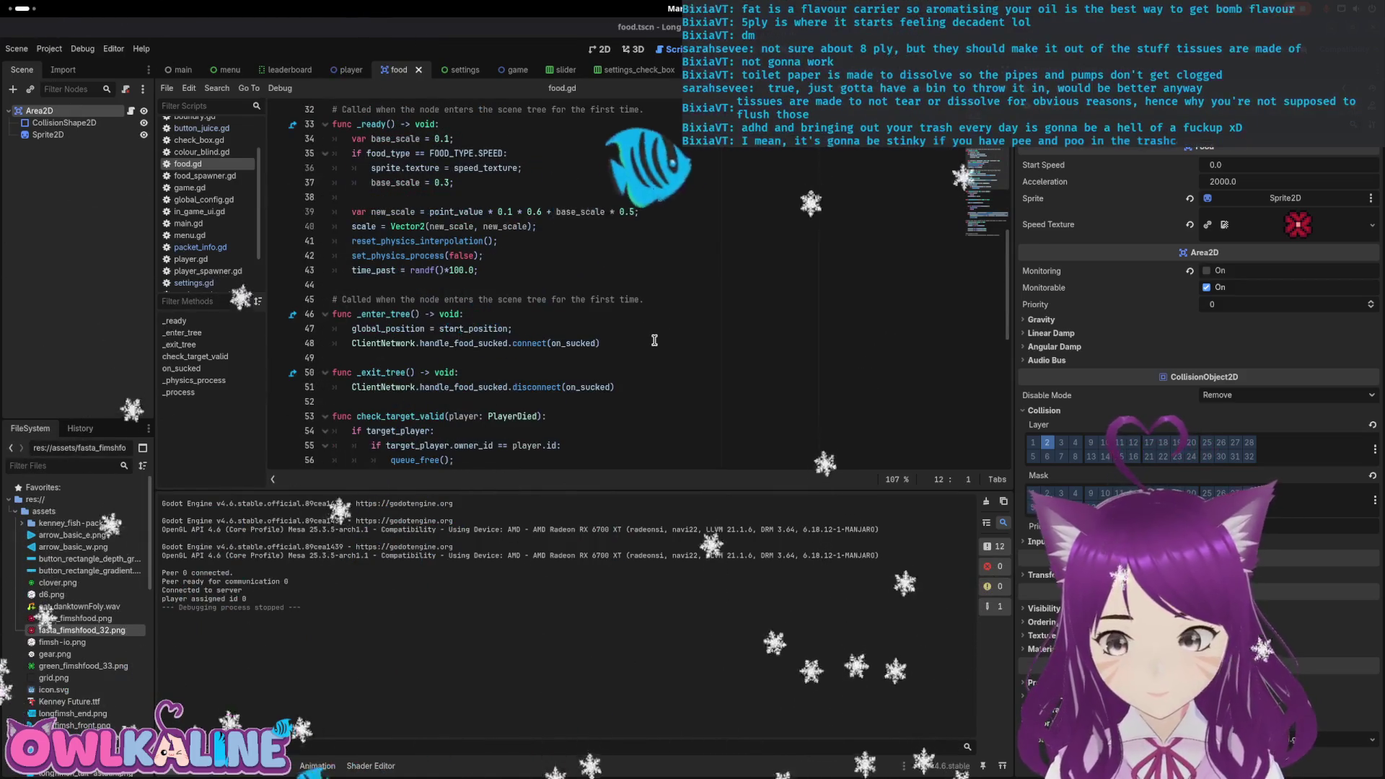
scroll(654, 340, up, 2)
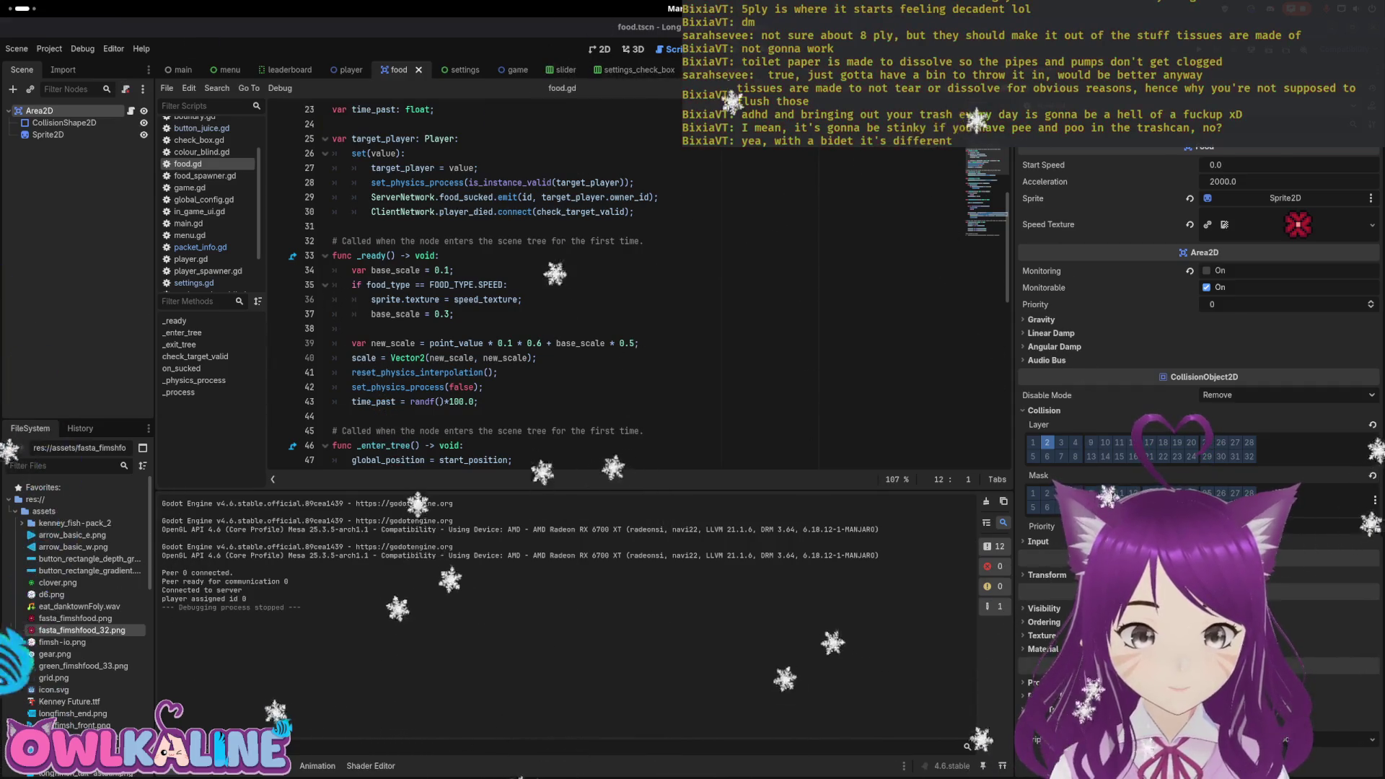
key(ctrl+Tab)
Open food_spawner.gd and look through its code.
click(144, 112)
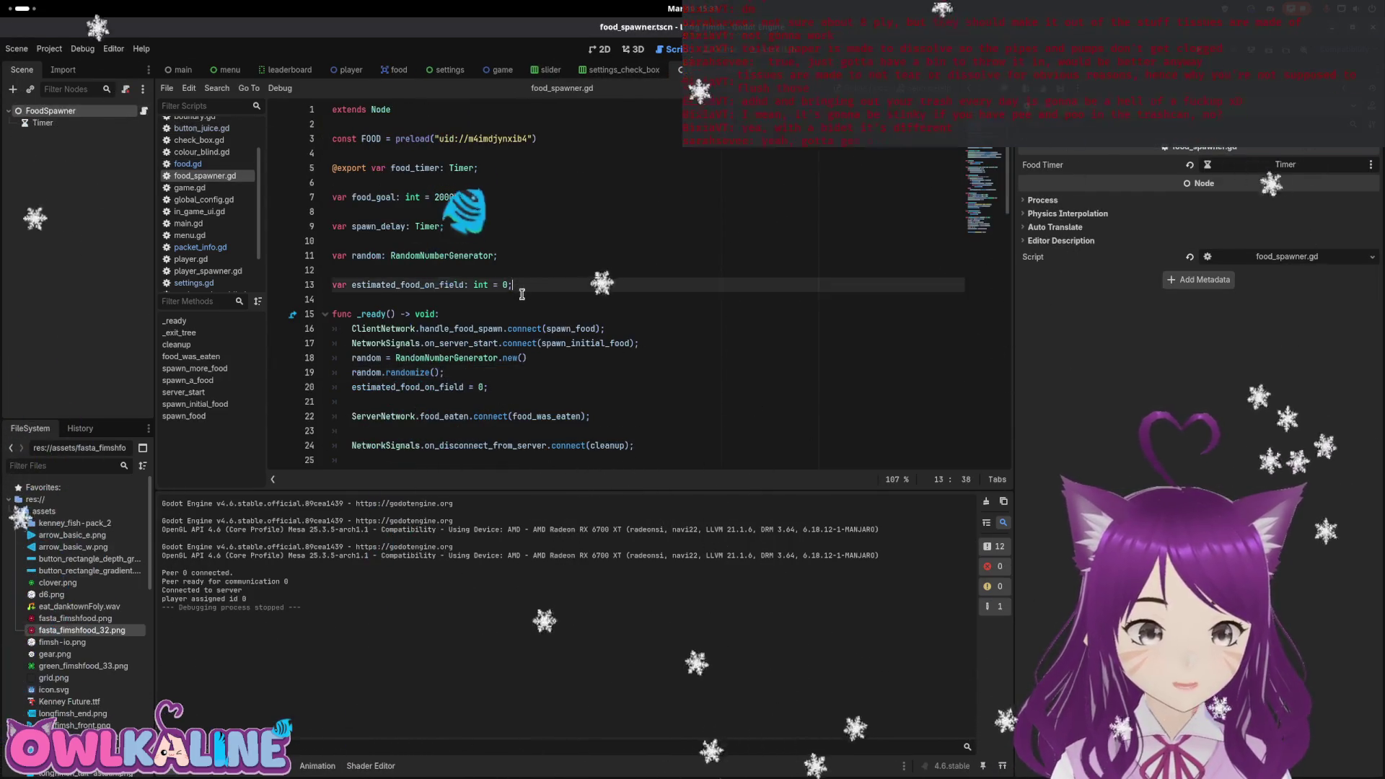
scroll(534, 320, down, 8)
scroll(534, 319, down, 4)
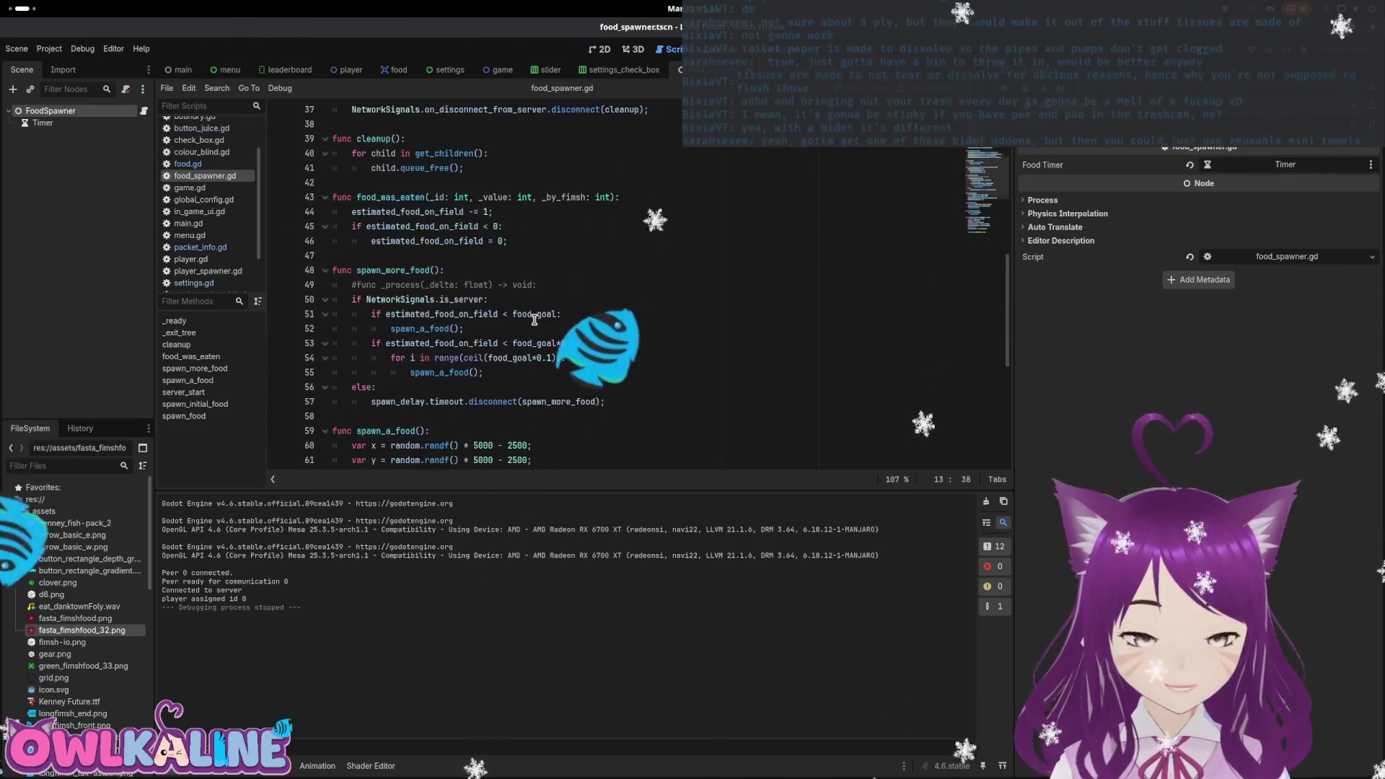
scroll(540, 331, up, 5)
scroll(534, 317, up, 5)
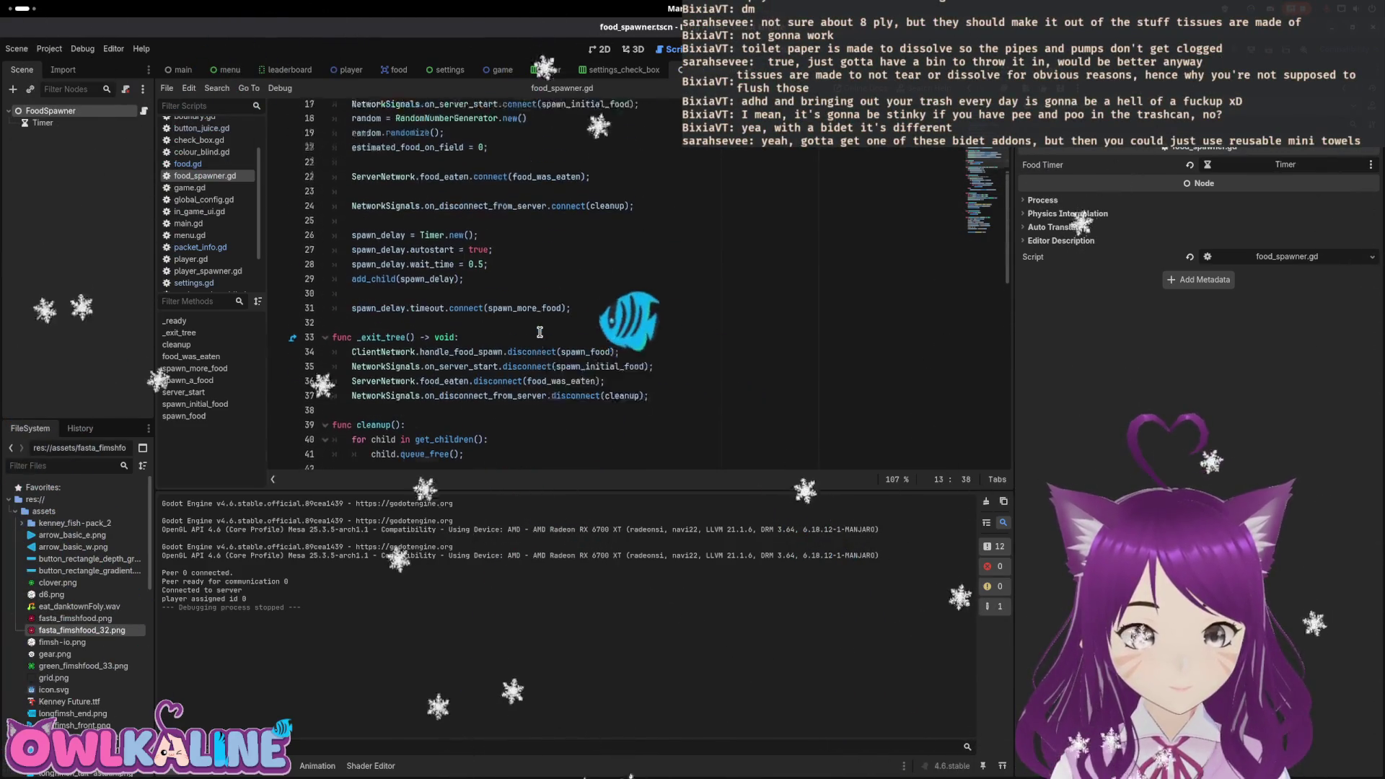
click(469, 271)
scroll(476, 314, down, 10)
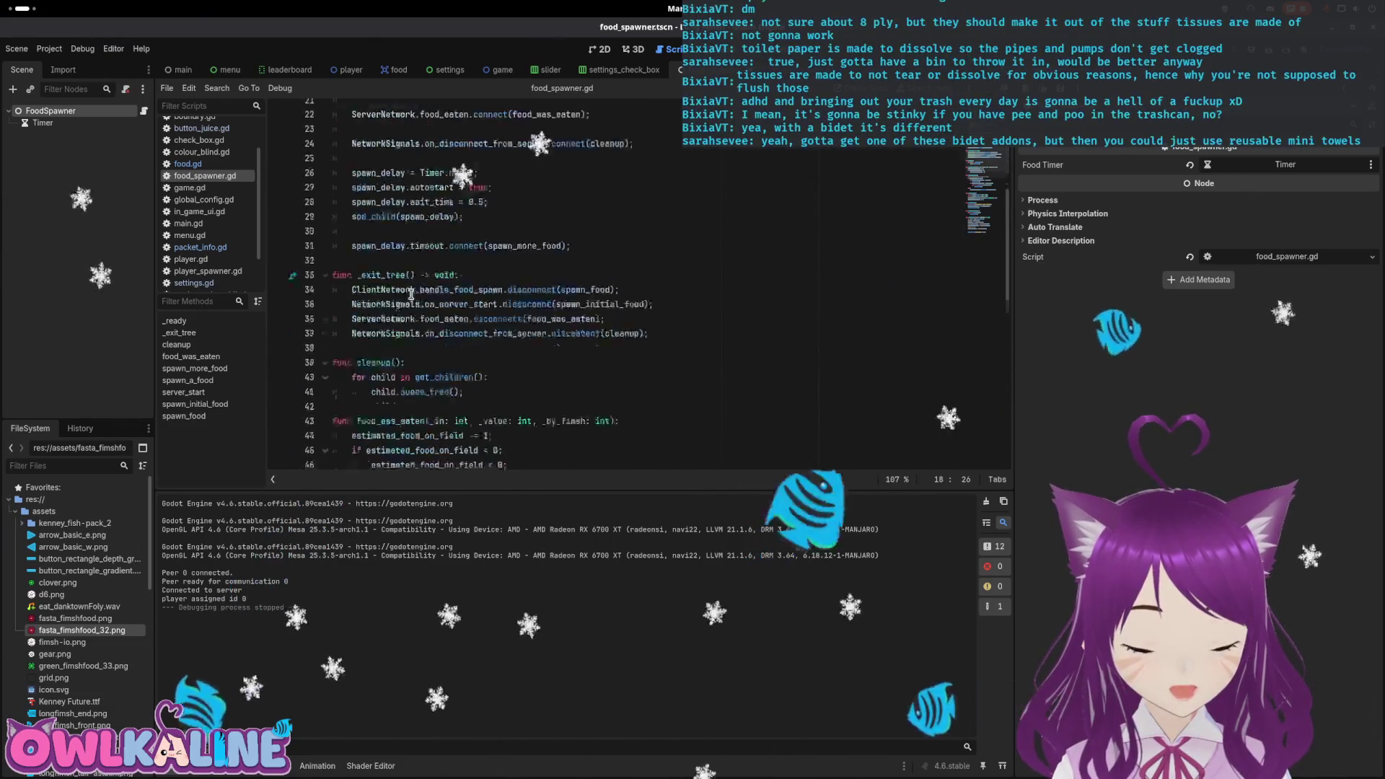
scroll(599, 389, down, 1)
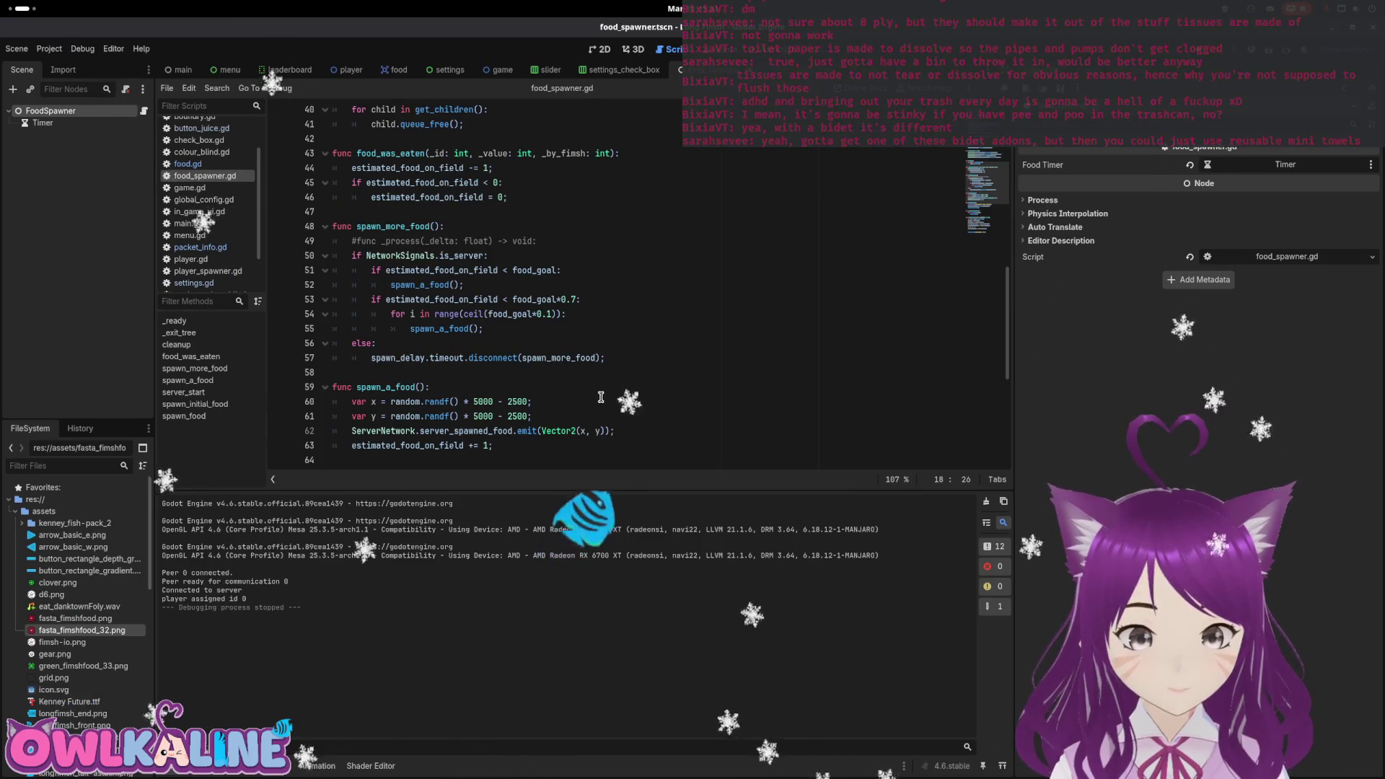
scroll(601, 398, down, 4)
Add 'var is_speed = random.randf() < 0.1' at the top of spawn_a_food.
click(467, 213)
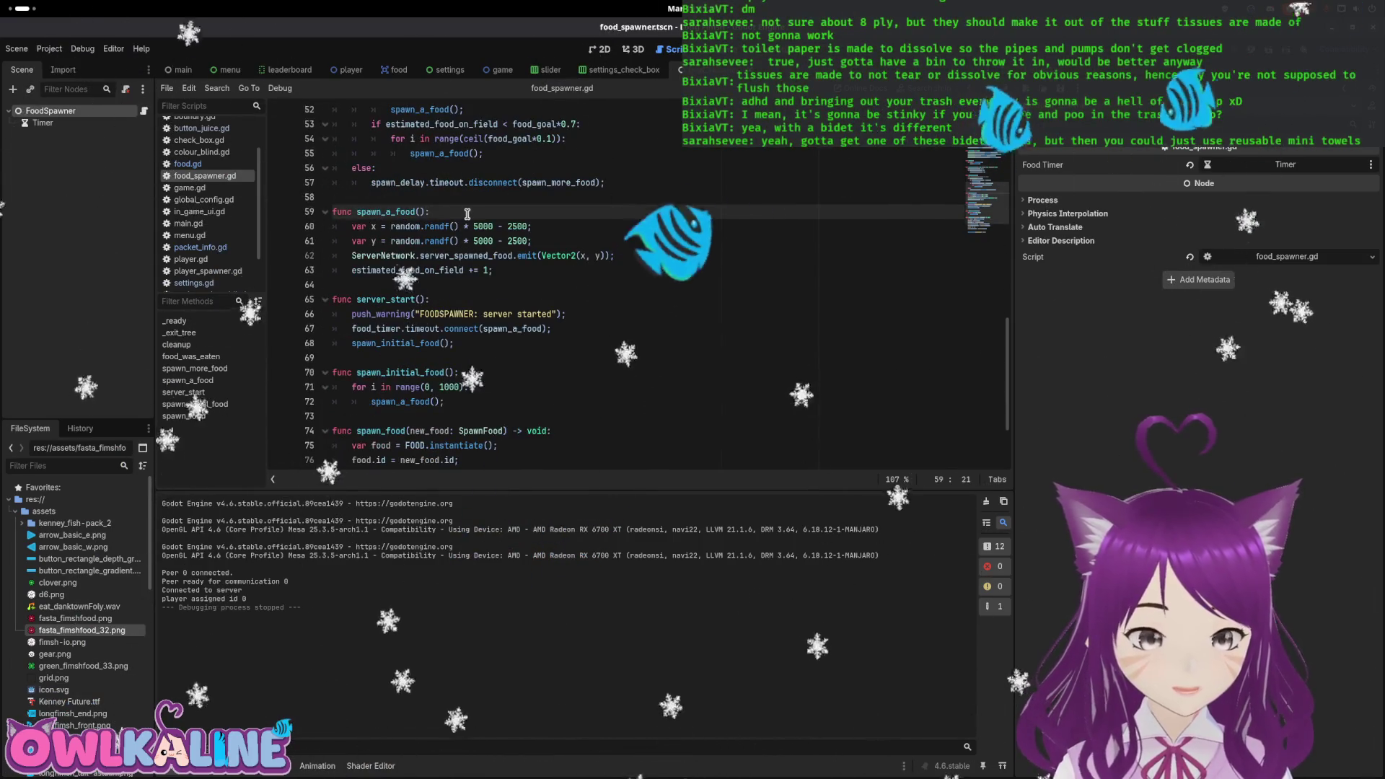
key(Return)
key(Return)
key(Up)
text(var )
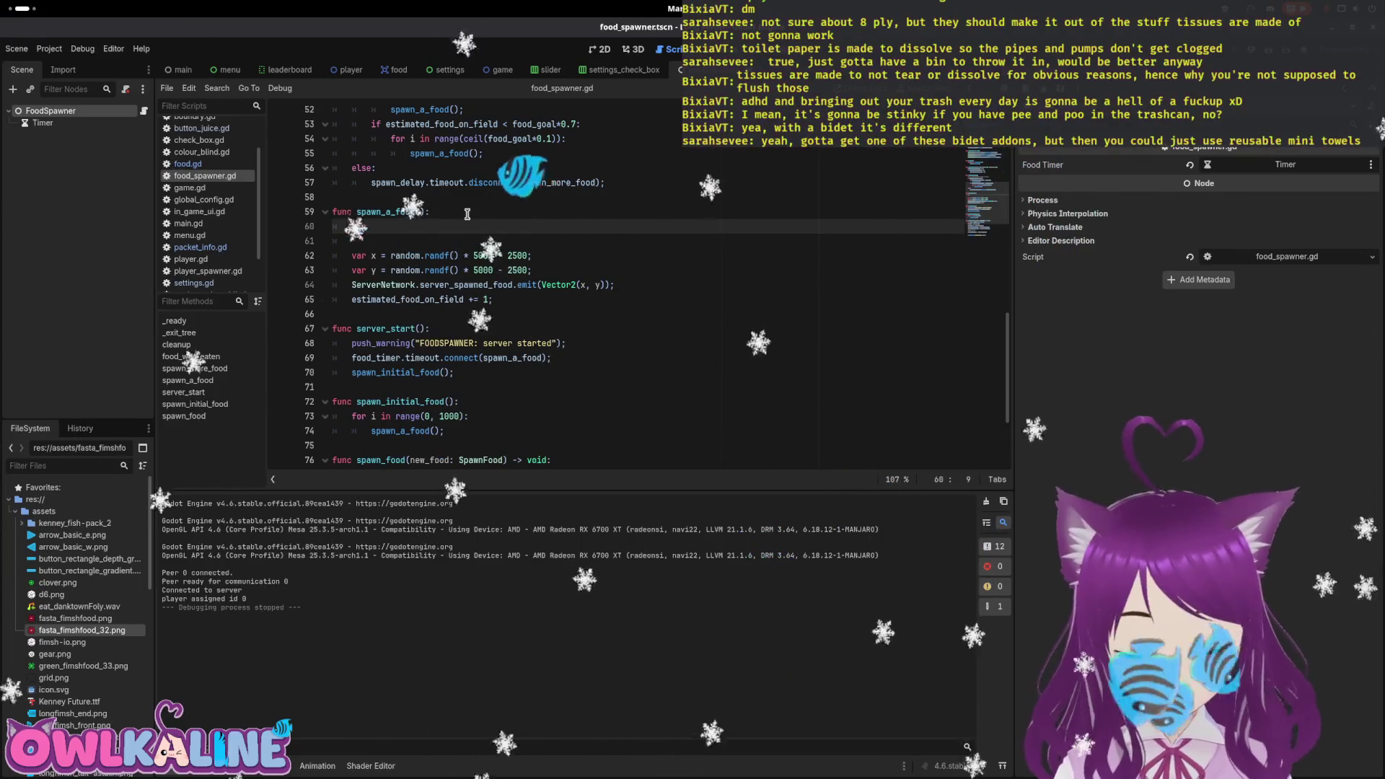
text(is_speed )
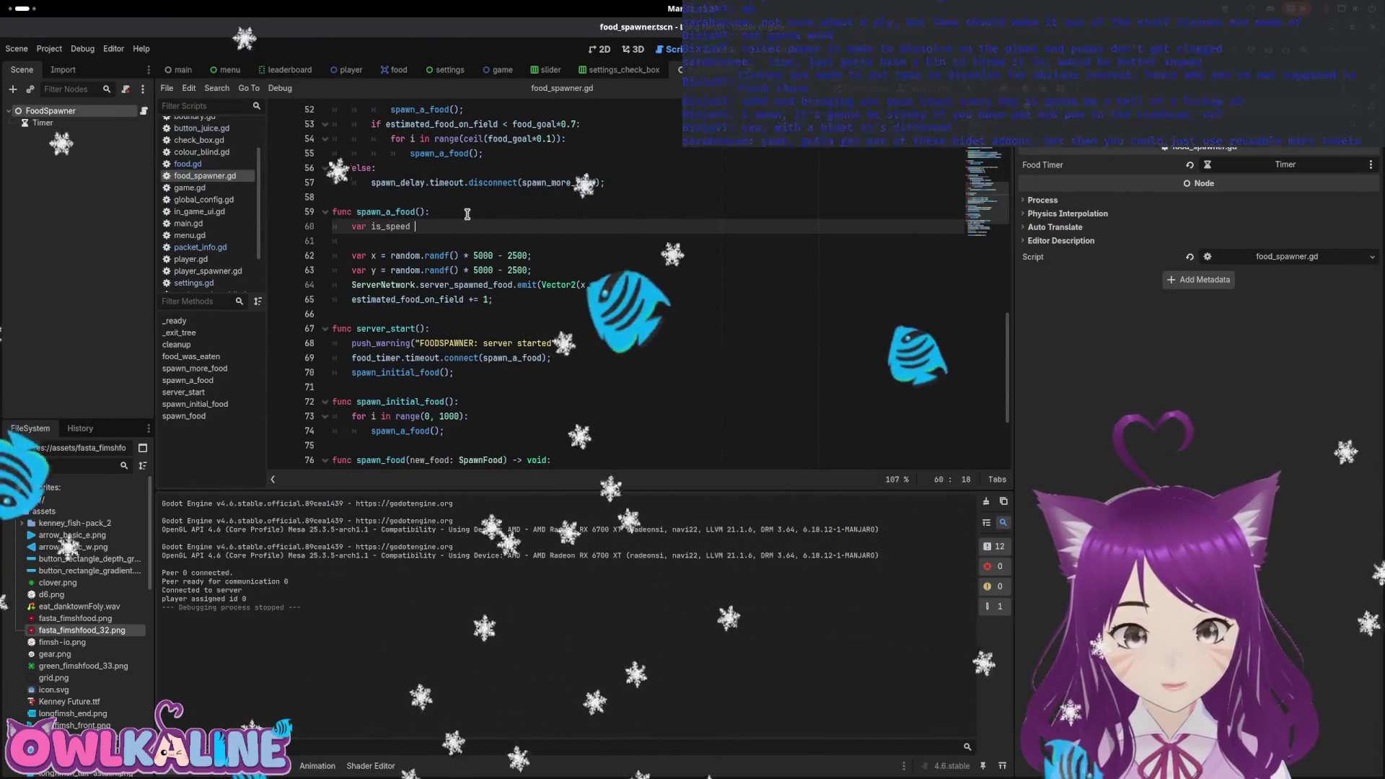
text(= random.)
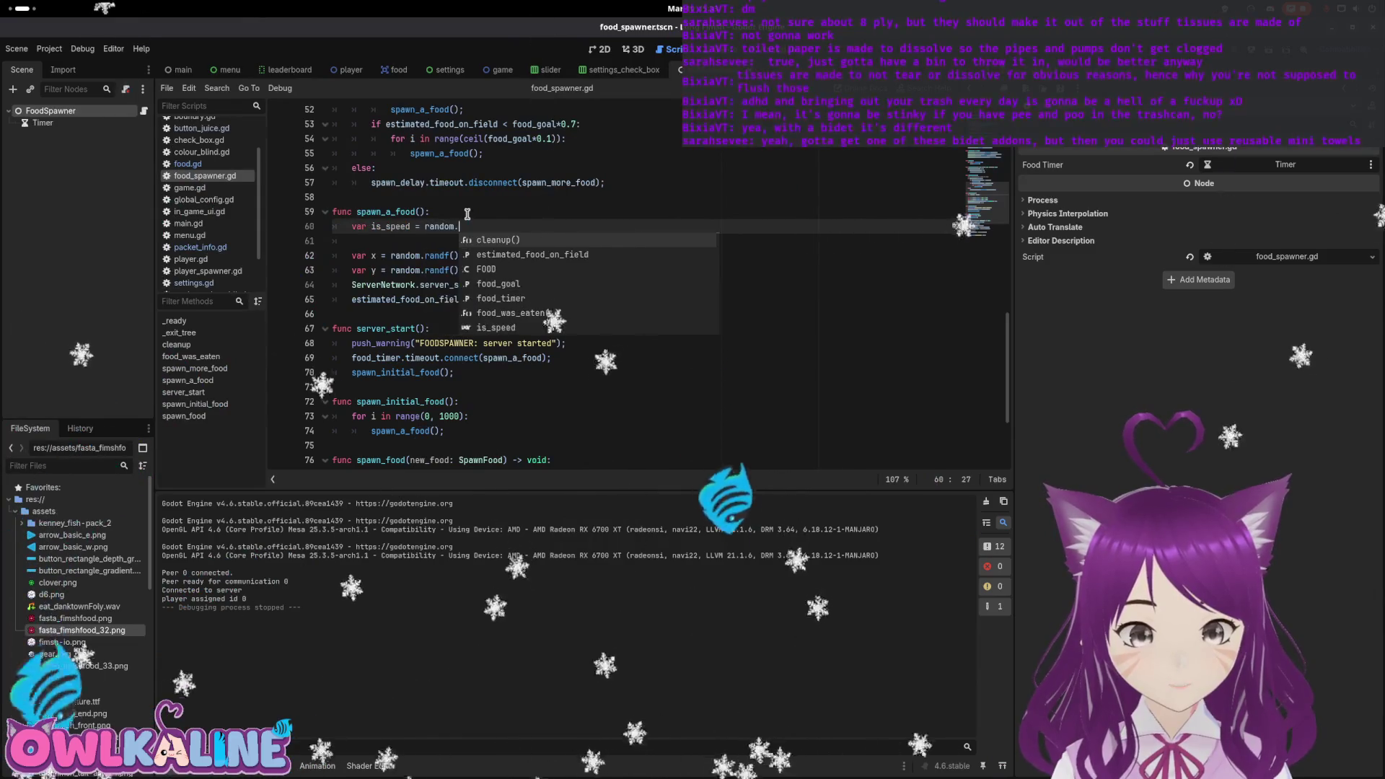
text(randf() < )
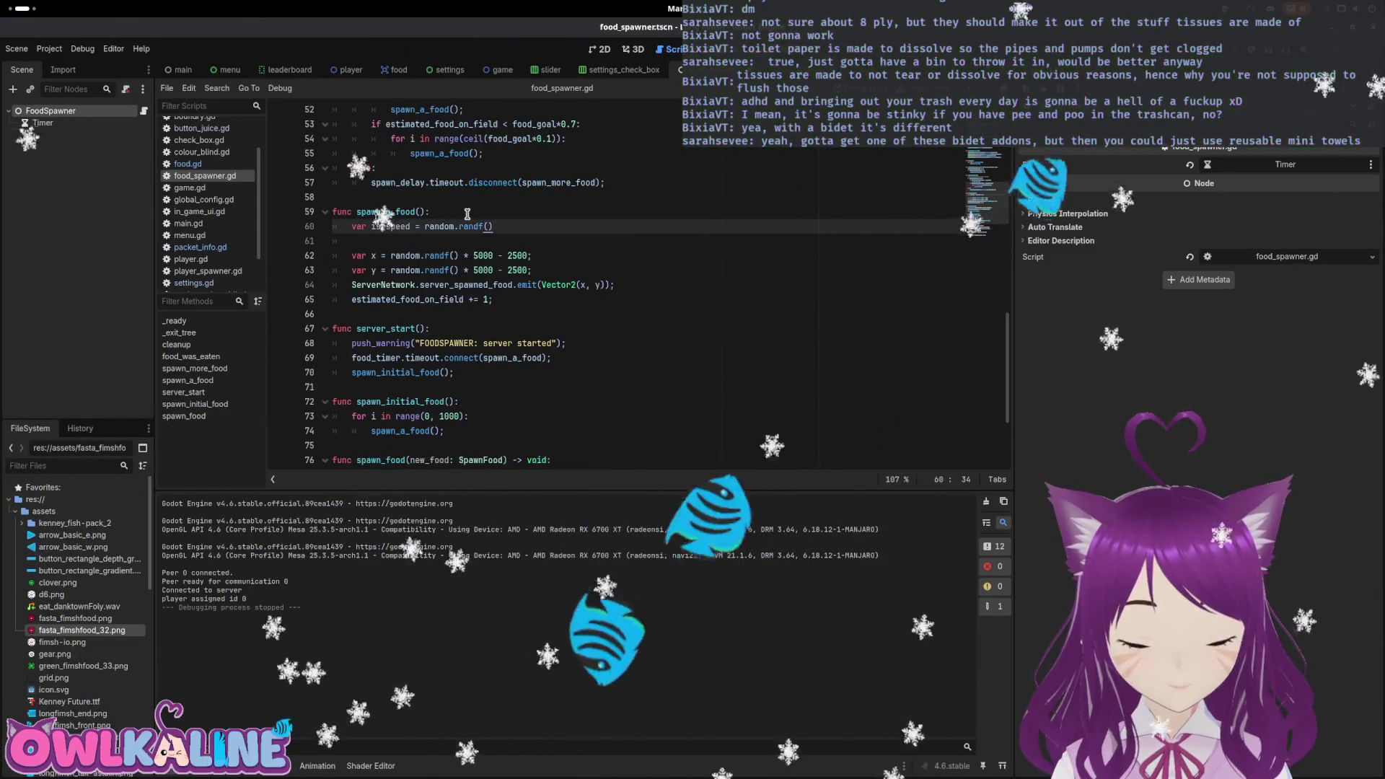
text(0.)
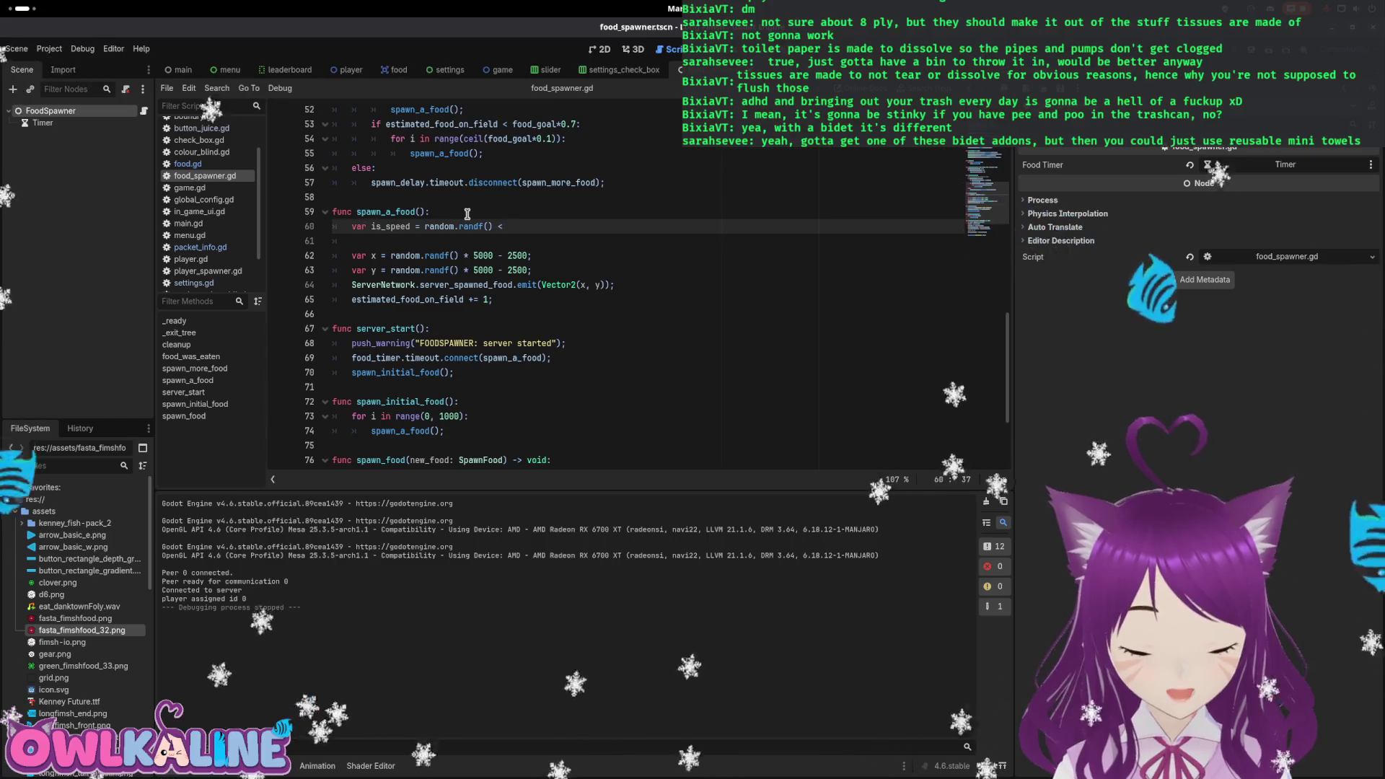
key(Down)
key(Down)
key(Down)
key(Down)
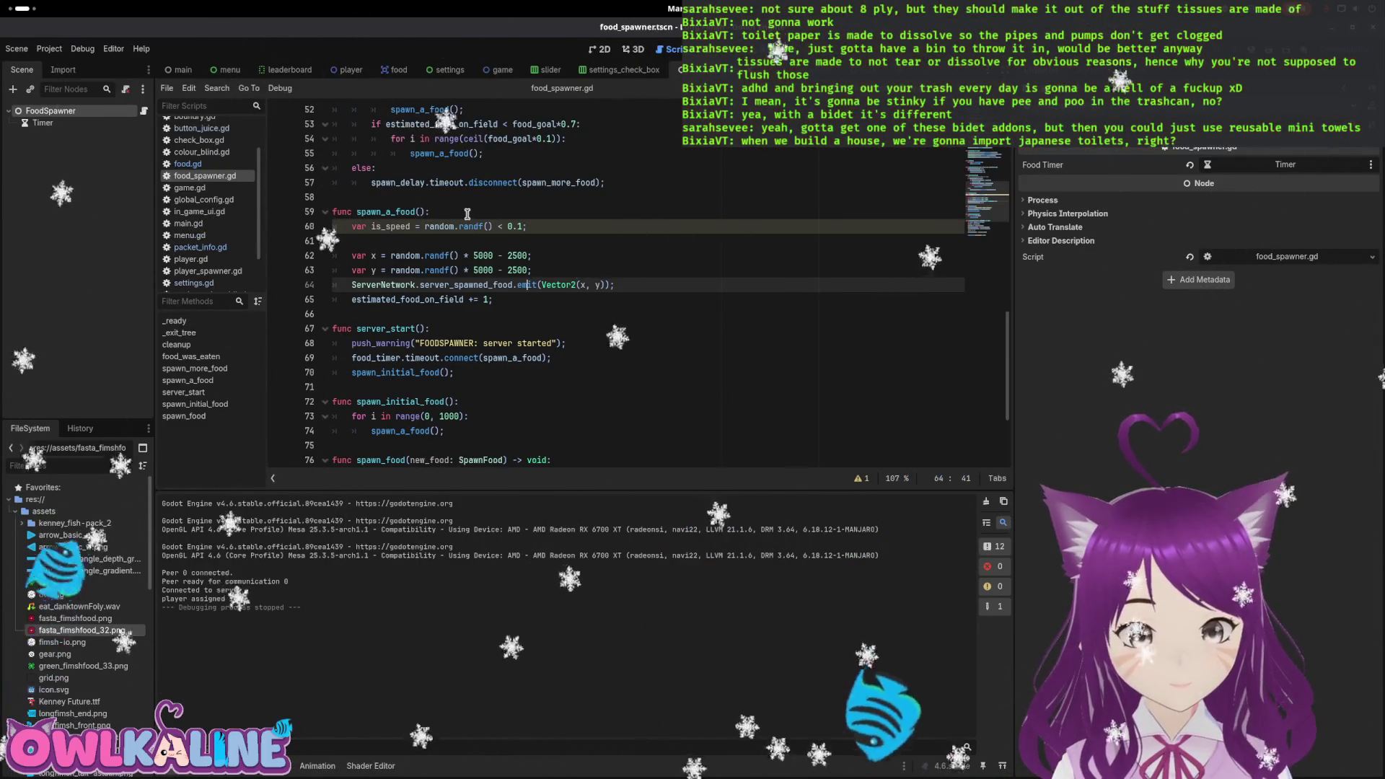
Review spawn_a_food's server_spawned_food emit call, then expand the Network folder in FileSystem.
click(514, 300)
scroll(549, 310, down, 3)
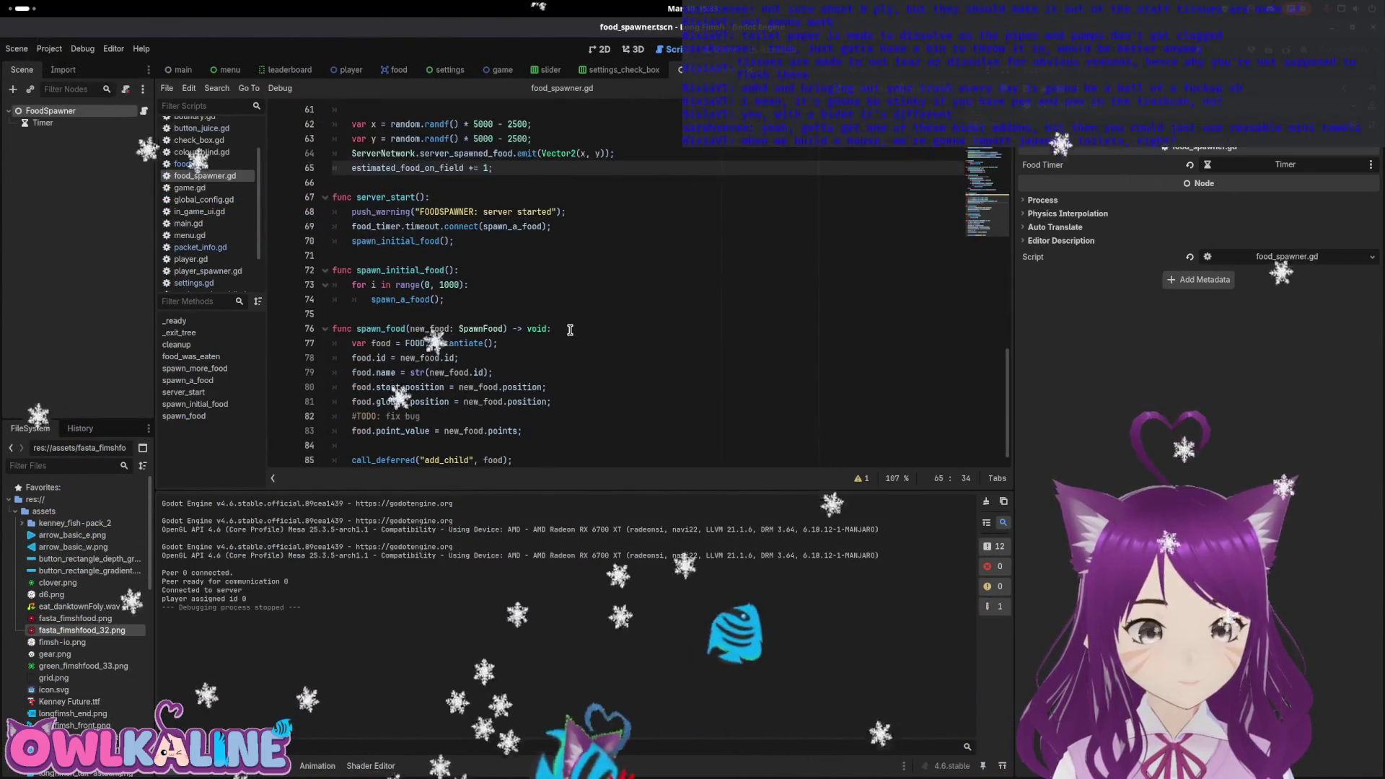
scroll(569, 329, down, 1)
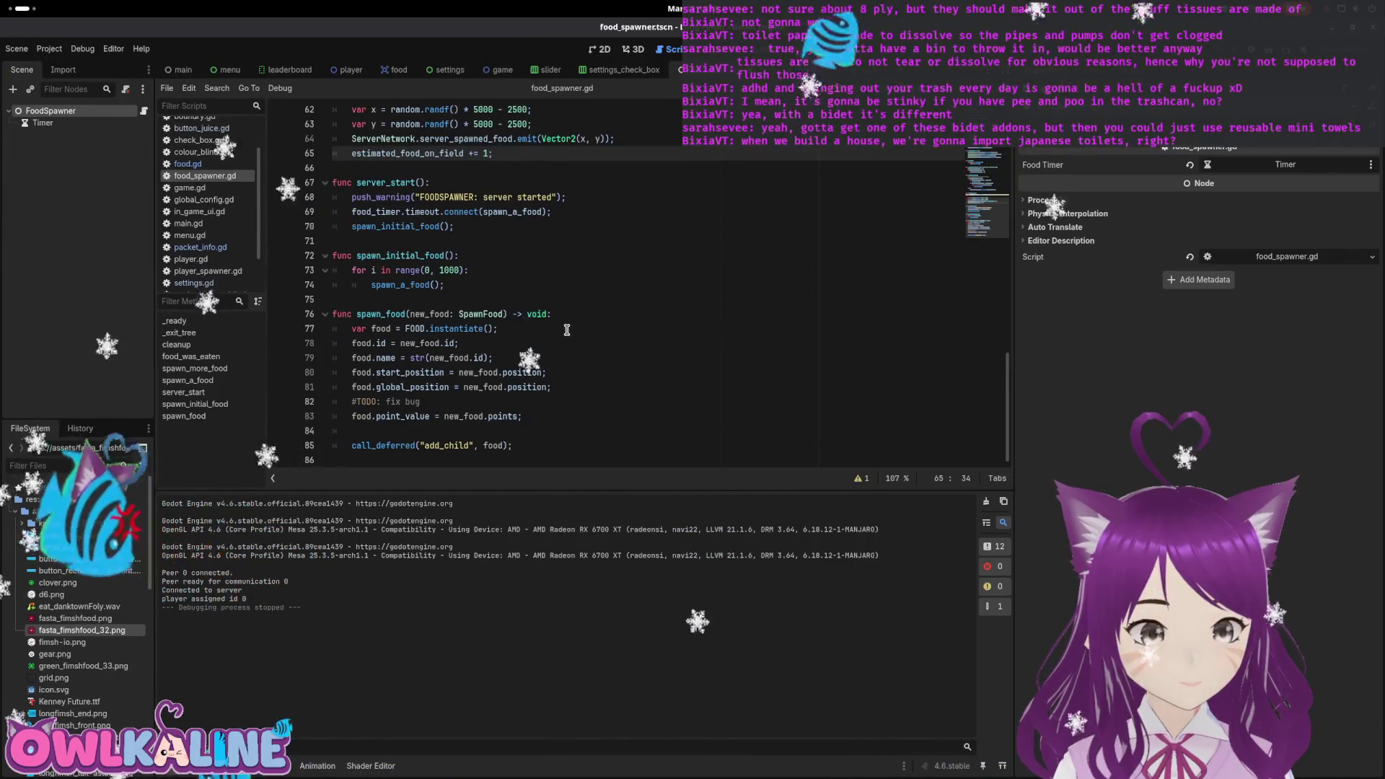
scroll(567, 337, up, 4)
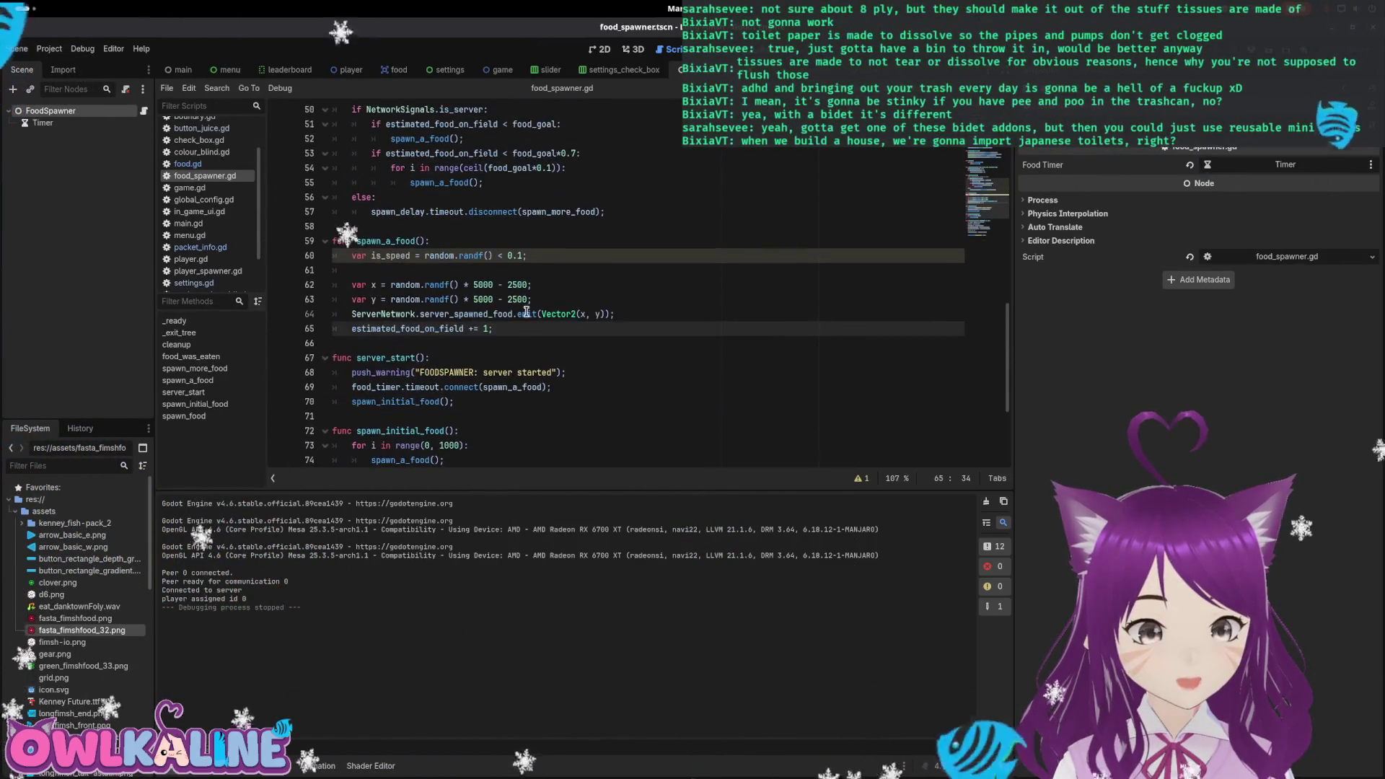
click(503, 314)
double_click(439, 252)
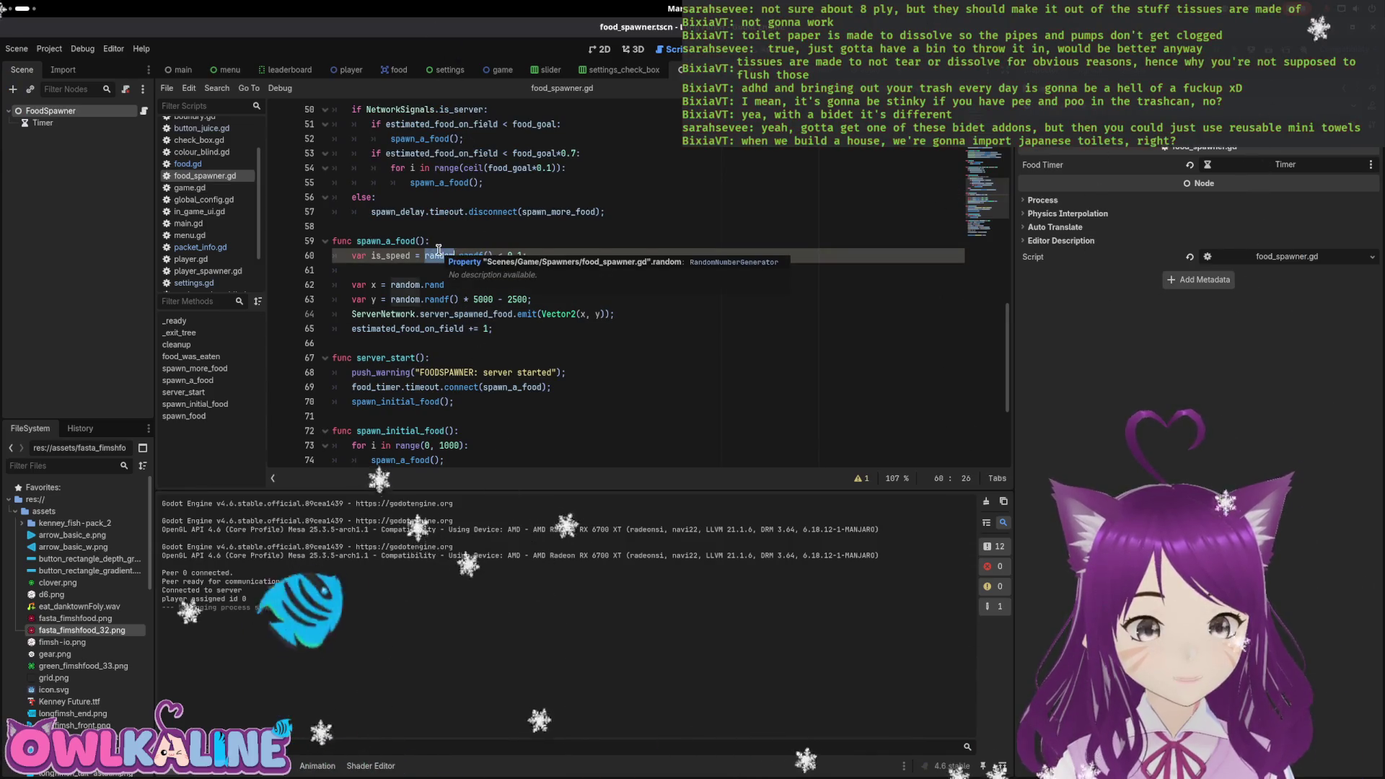
double_click(481, 310)
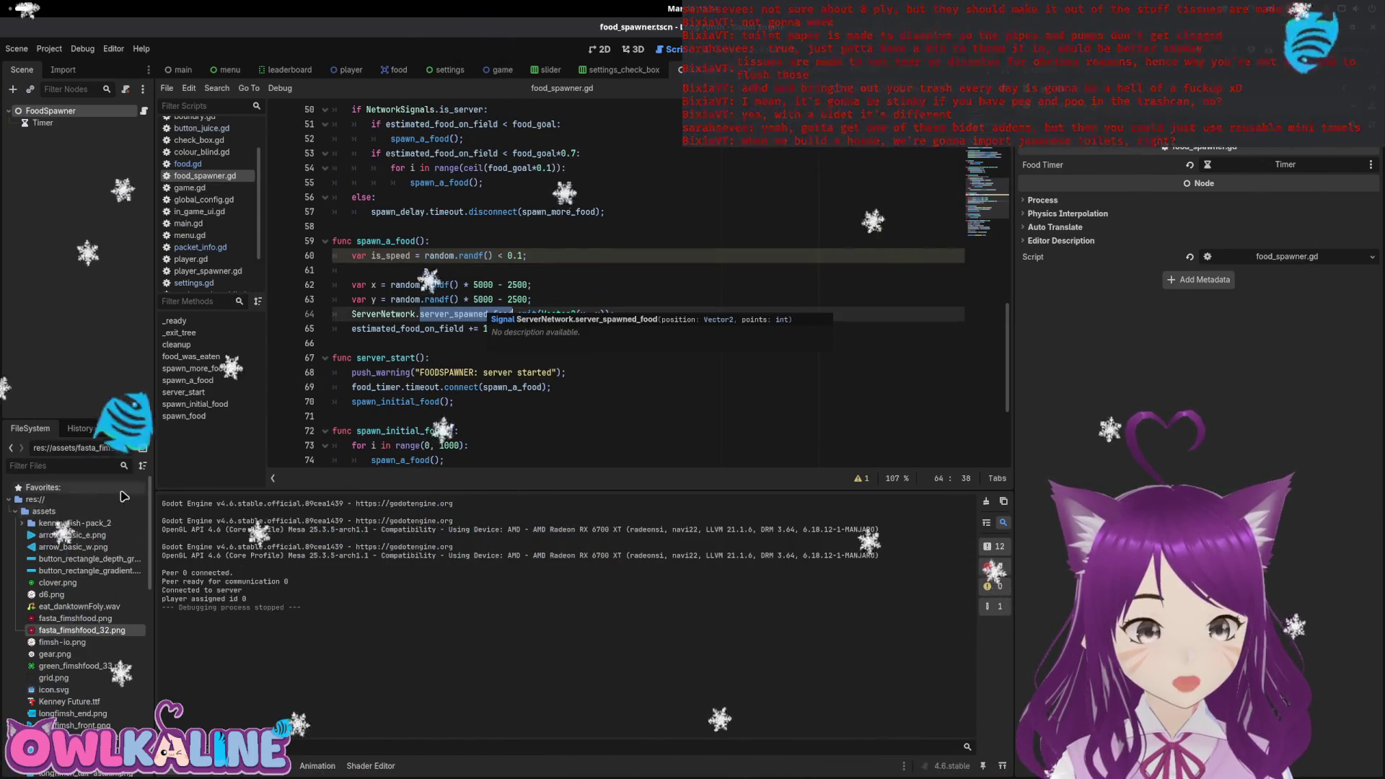
click(13, 512)
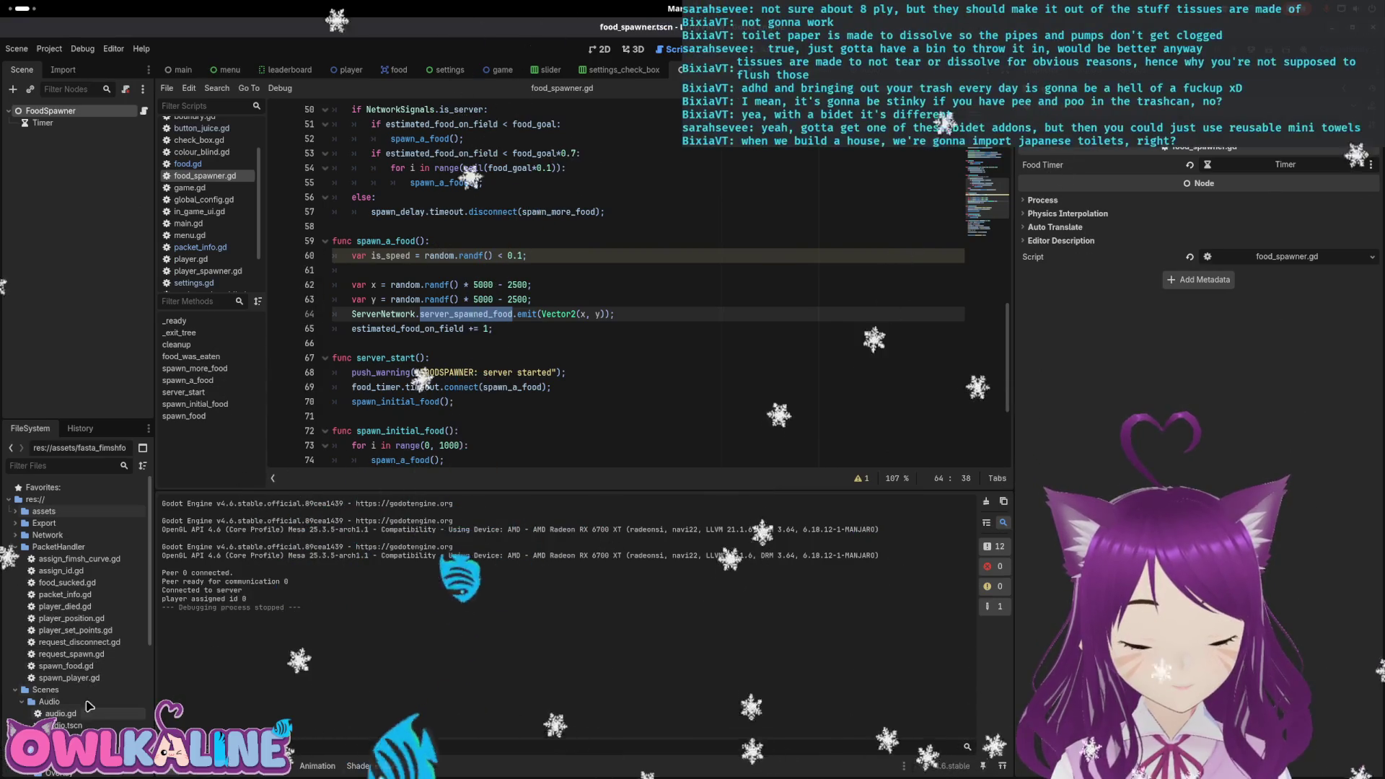
click(23, 537)
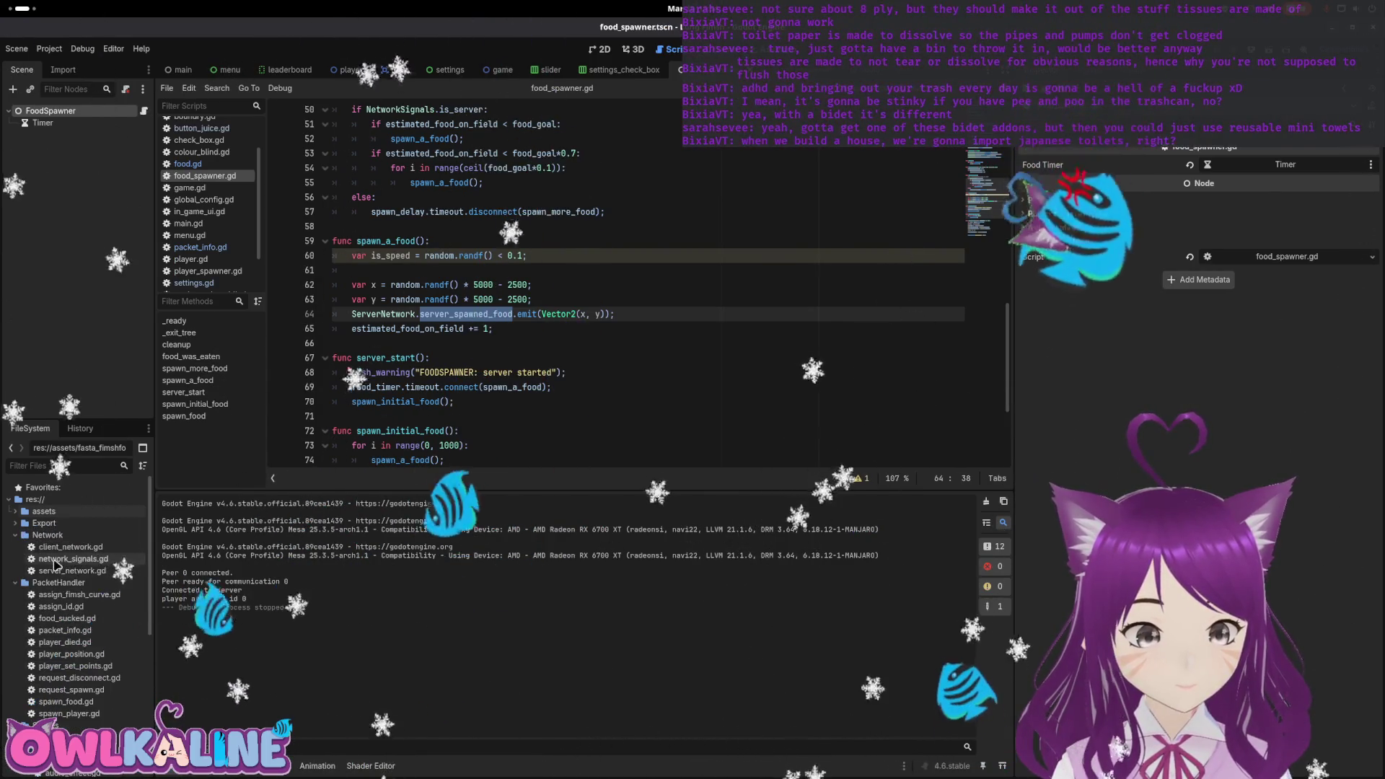
Open server_network.gd from the Network folder and scroll to func spawn_food.
double_click(71, 570)
scroll(335, 272, up, 1)
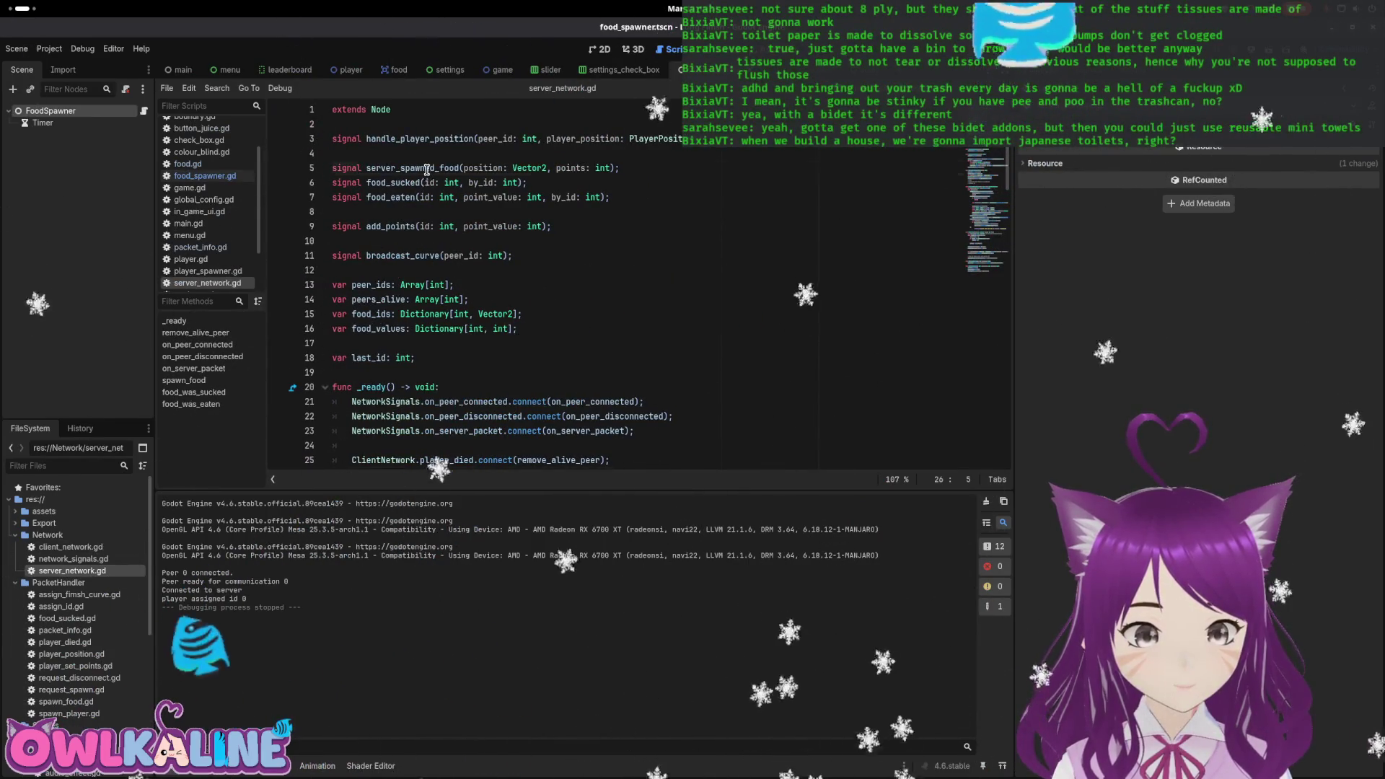
scroll(502, 346, down, 6)
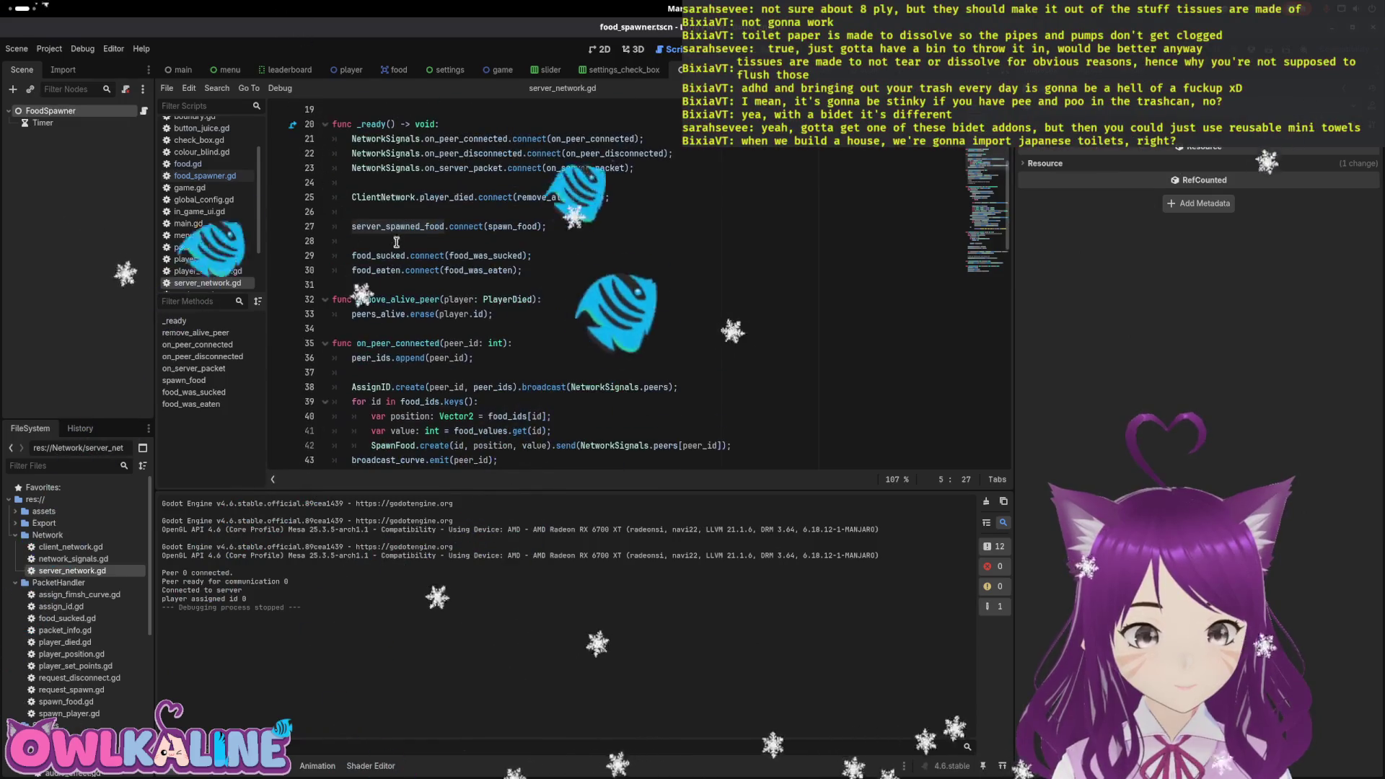
scroll(538, 311, down, 17)
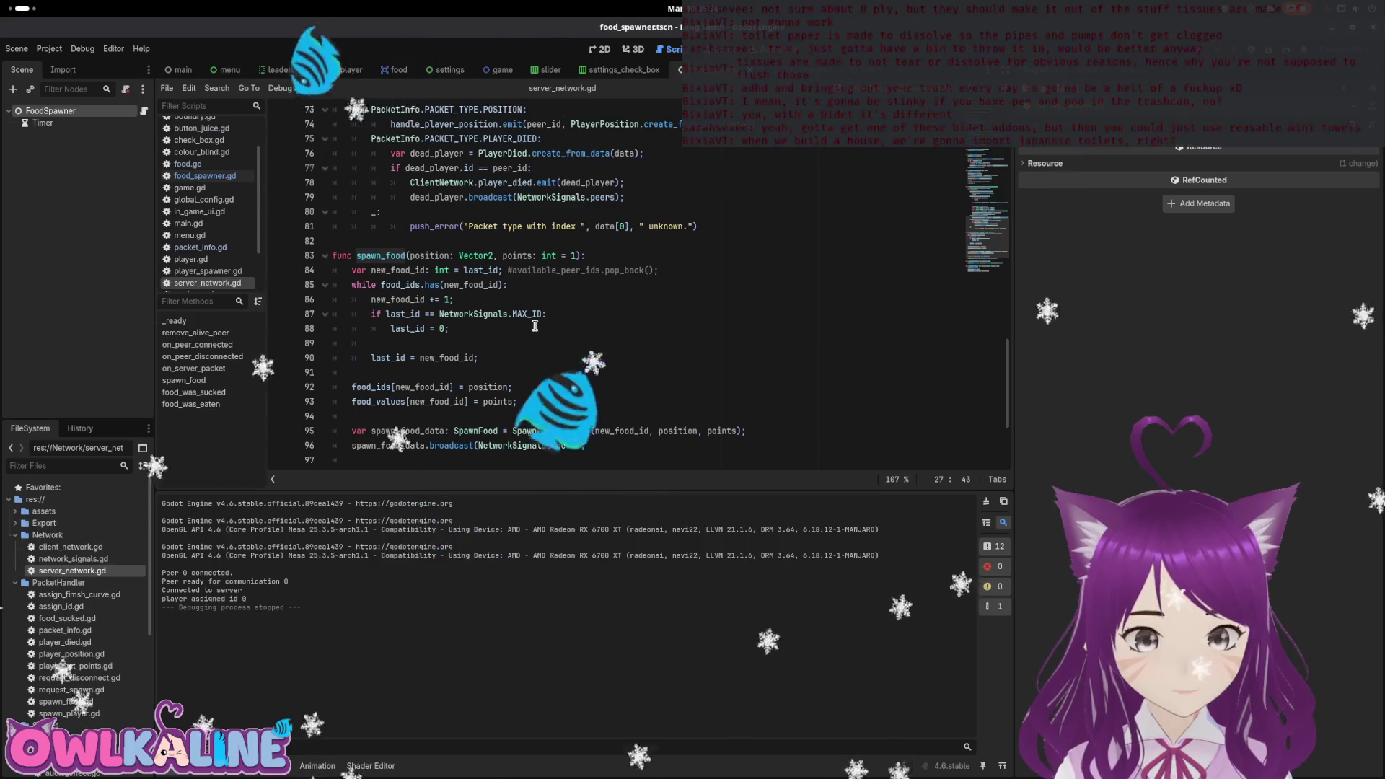
Insert a food_type parameter before points in spawn_food's signature and save.
click(503, 254)
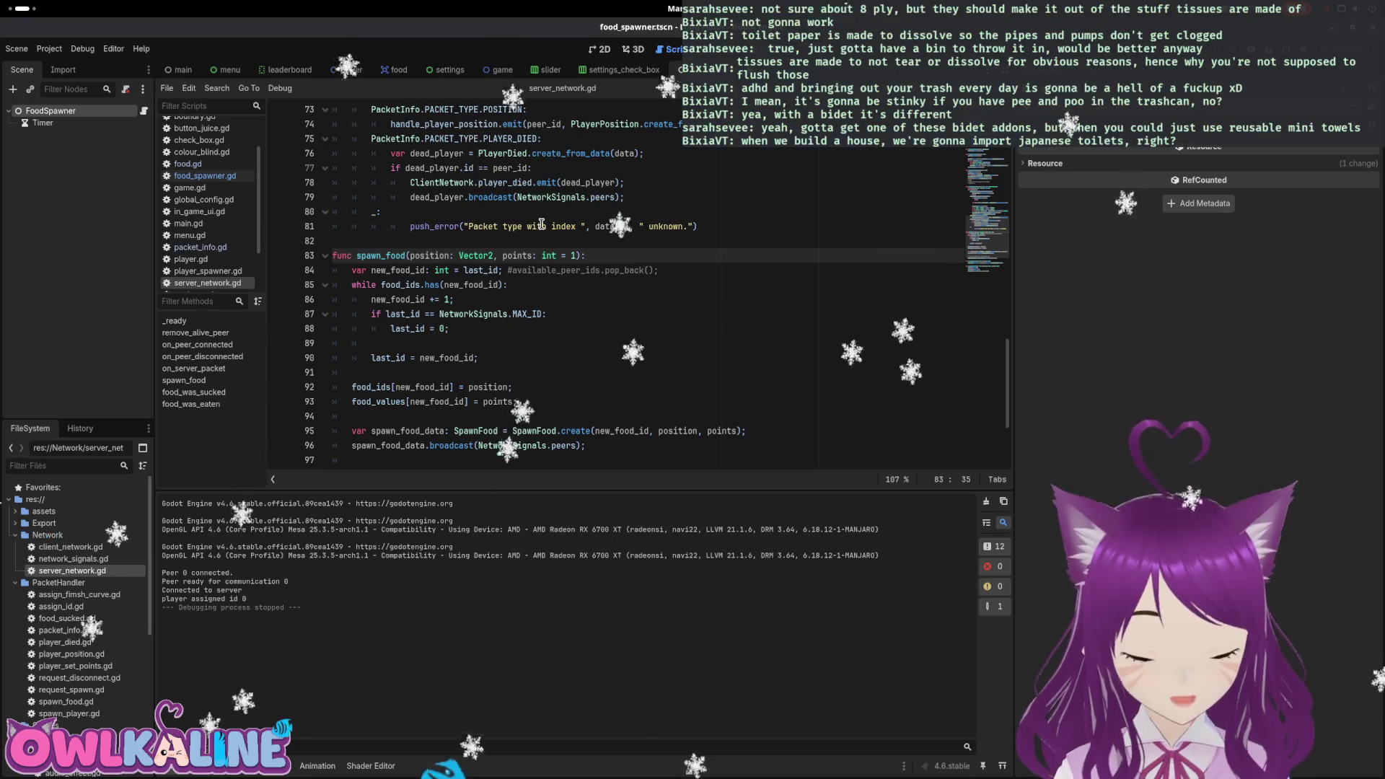
key(Delete)
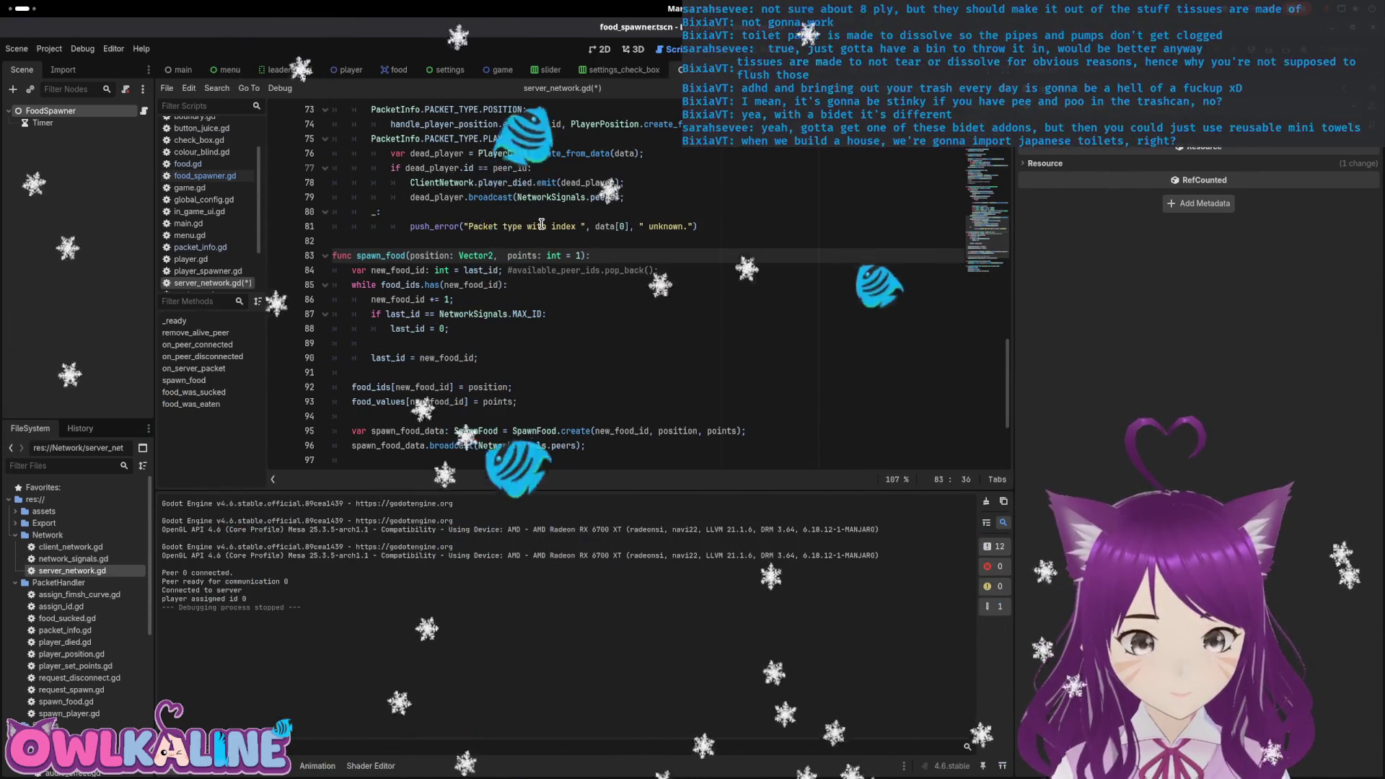
text(food_type: int,)
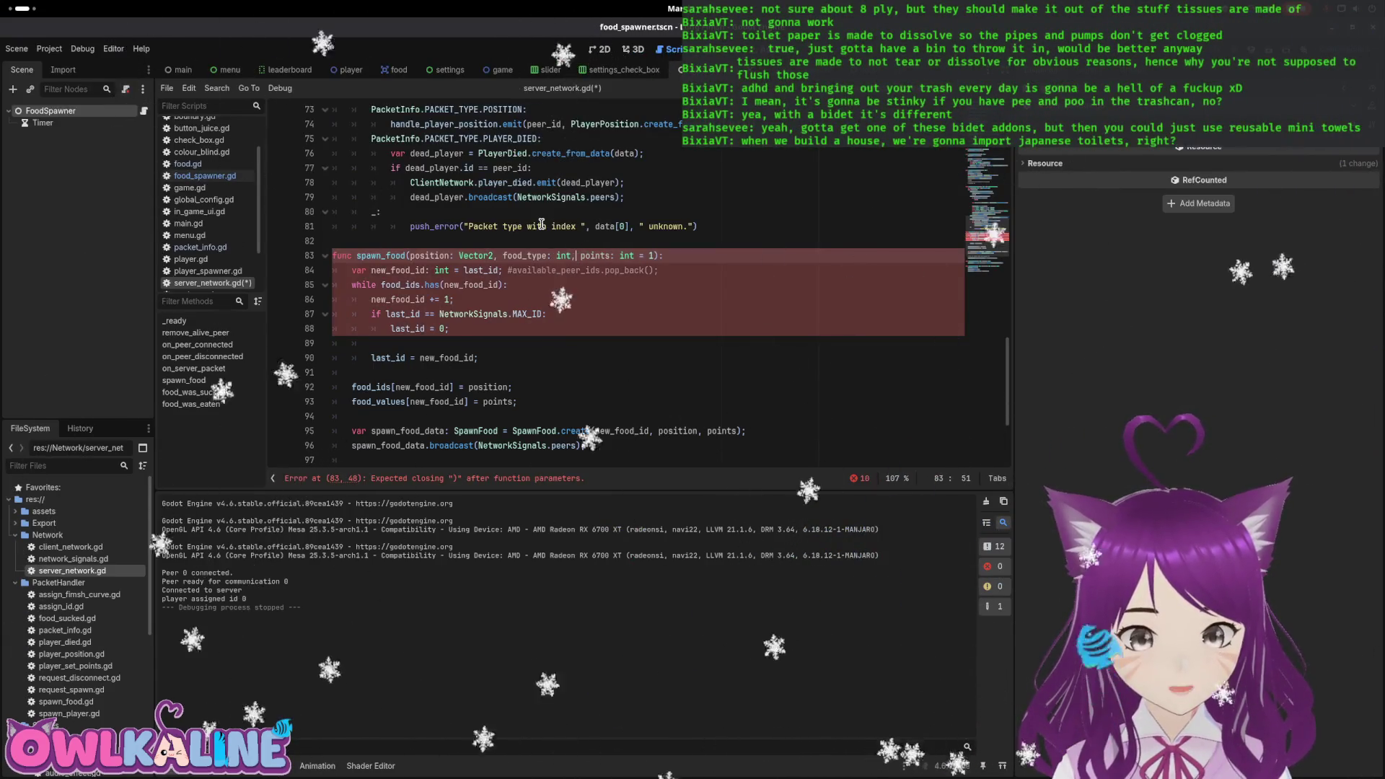
key(ctrl+s)
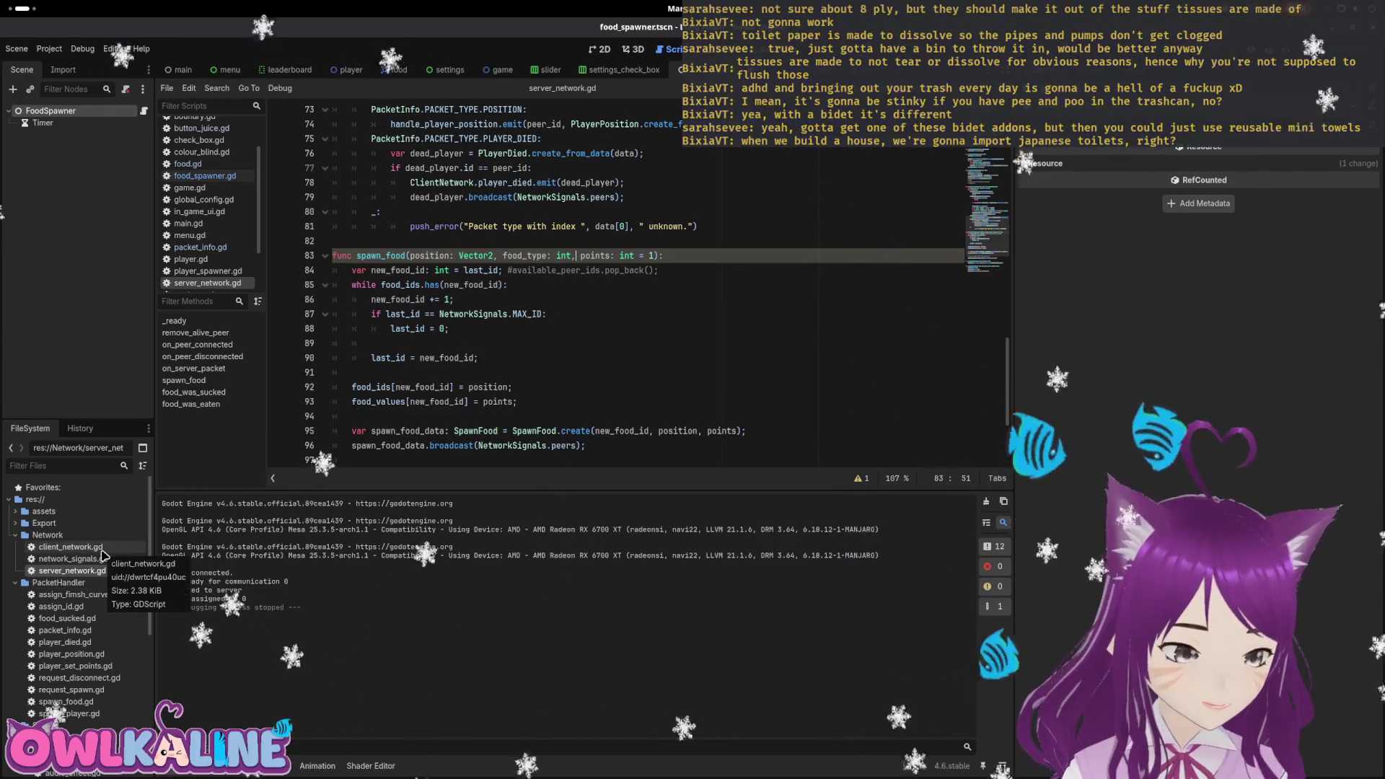
Leave food_type without a default value, then return to food_spawner.gd's emit call.
text(FOOD_T)
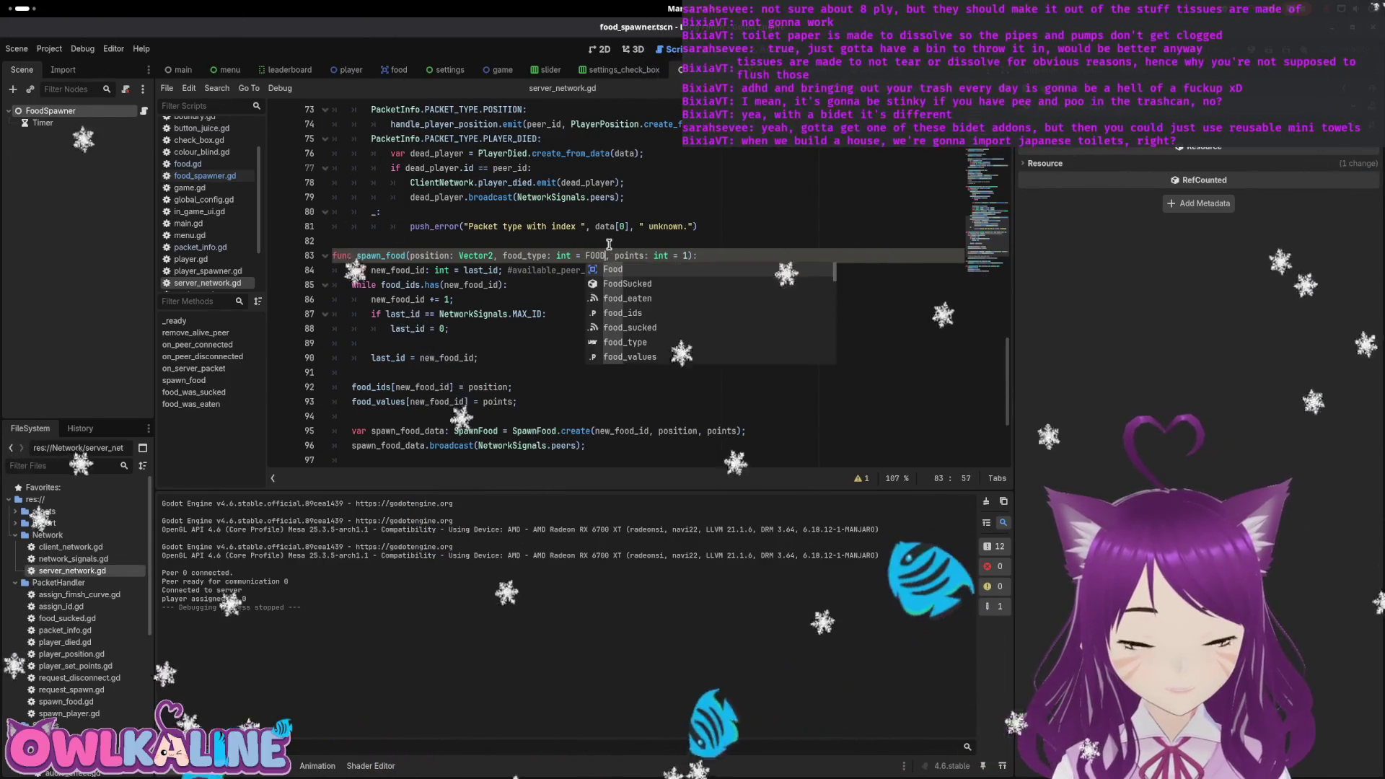
key(BackSpace)
key(BackSpace)
key(BackSpace)
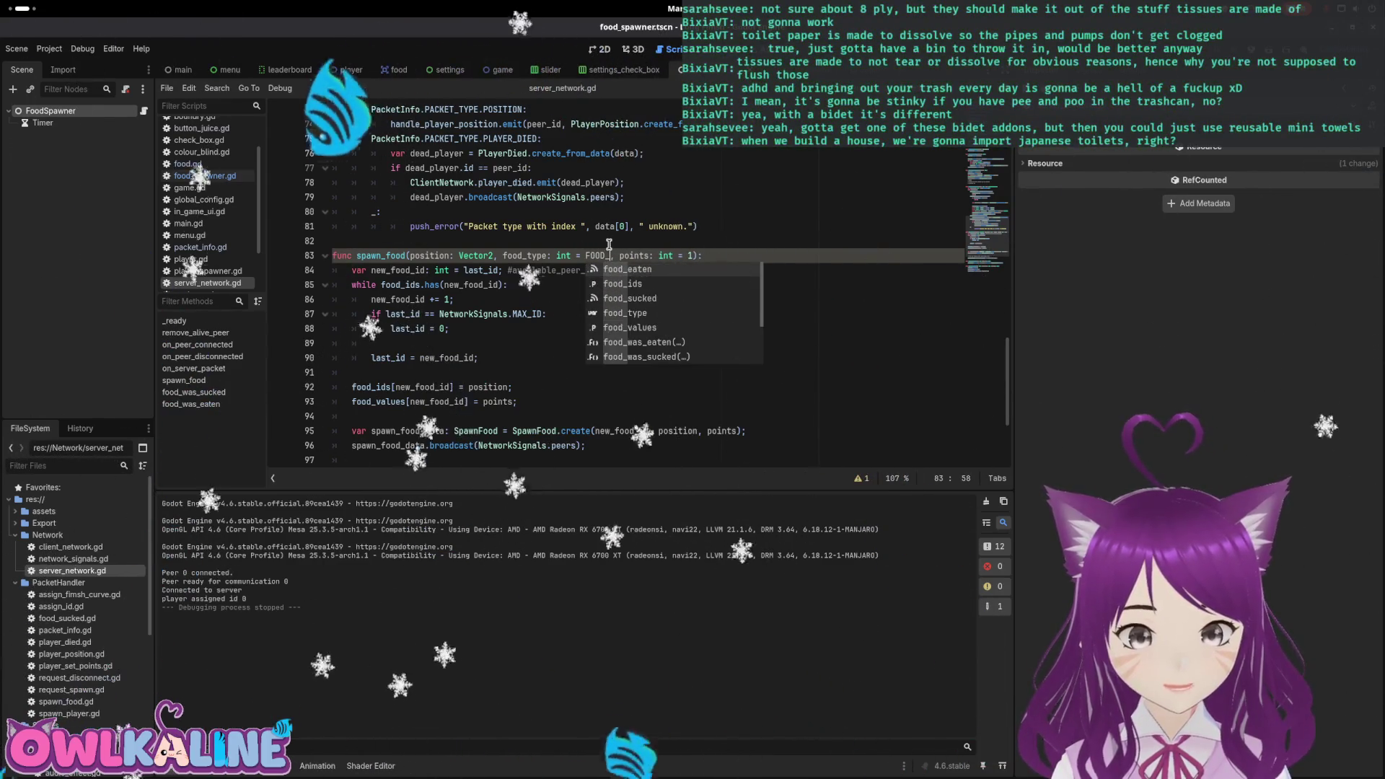
key(BackSpace)
text(0)
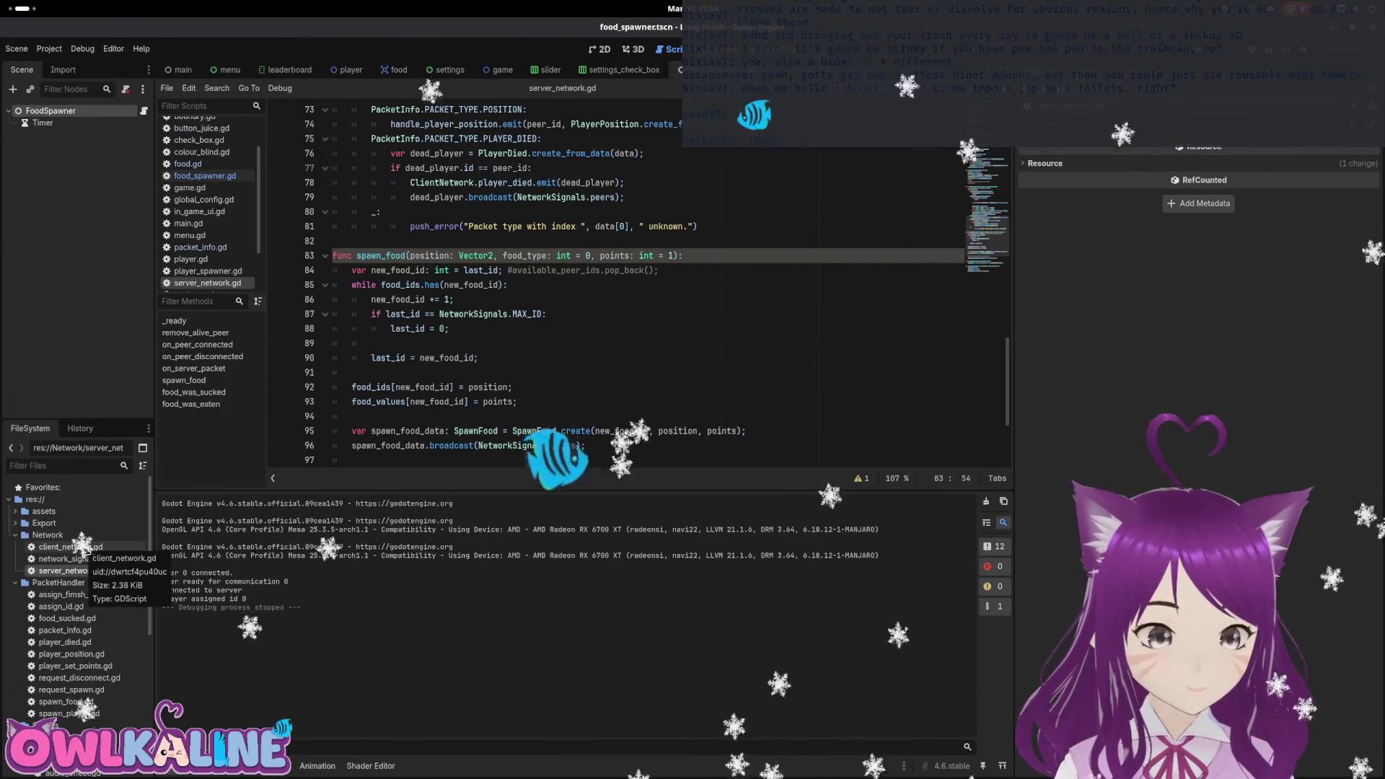
key(BackSpace)
key(BackSpace)
key(BackSpace)
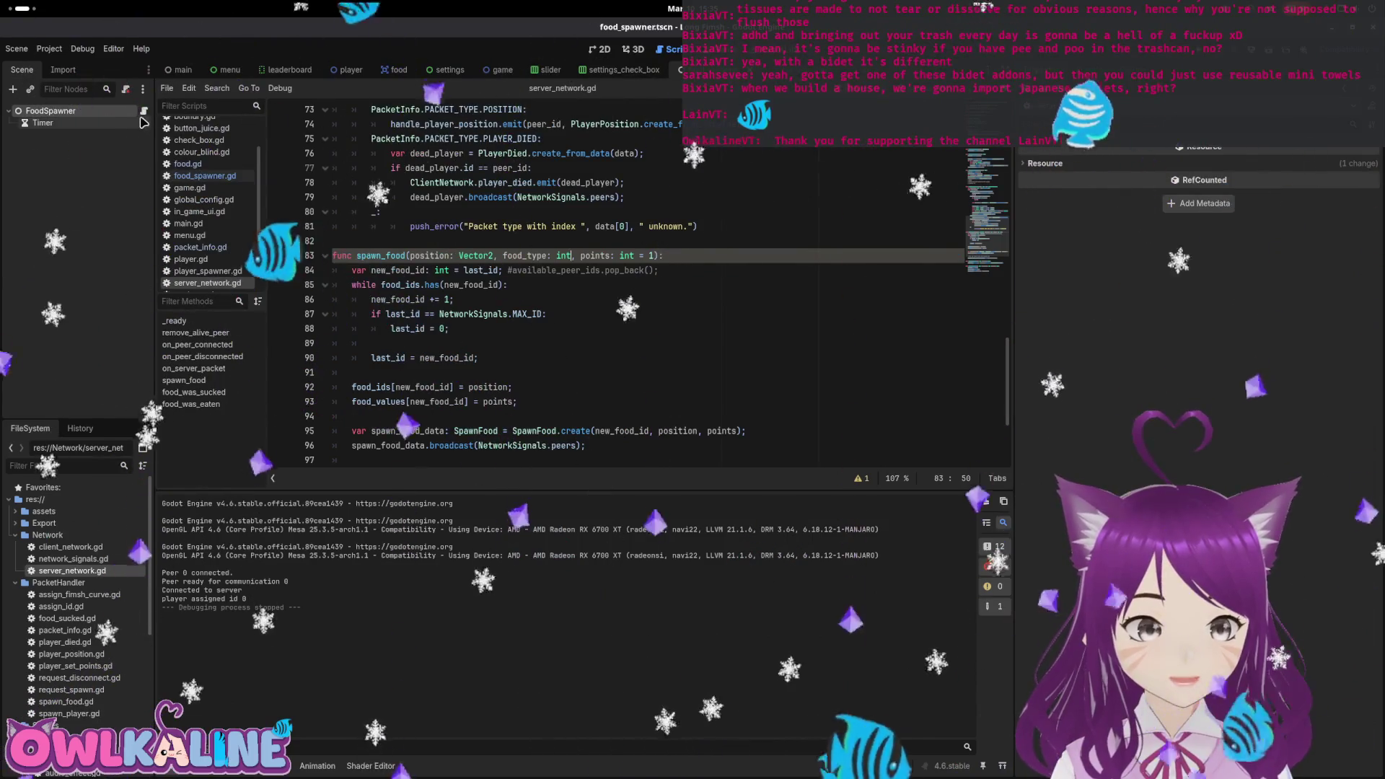
key(alt+Left)
click(606, 313)
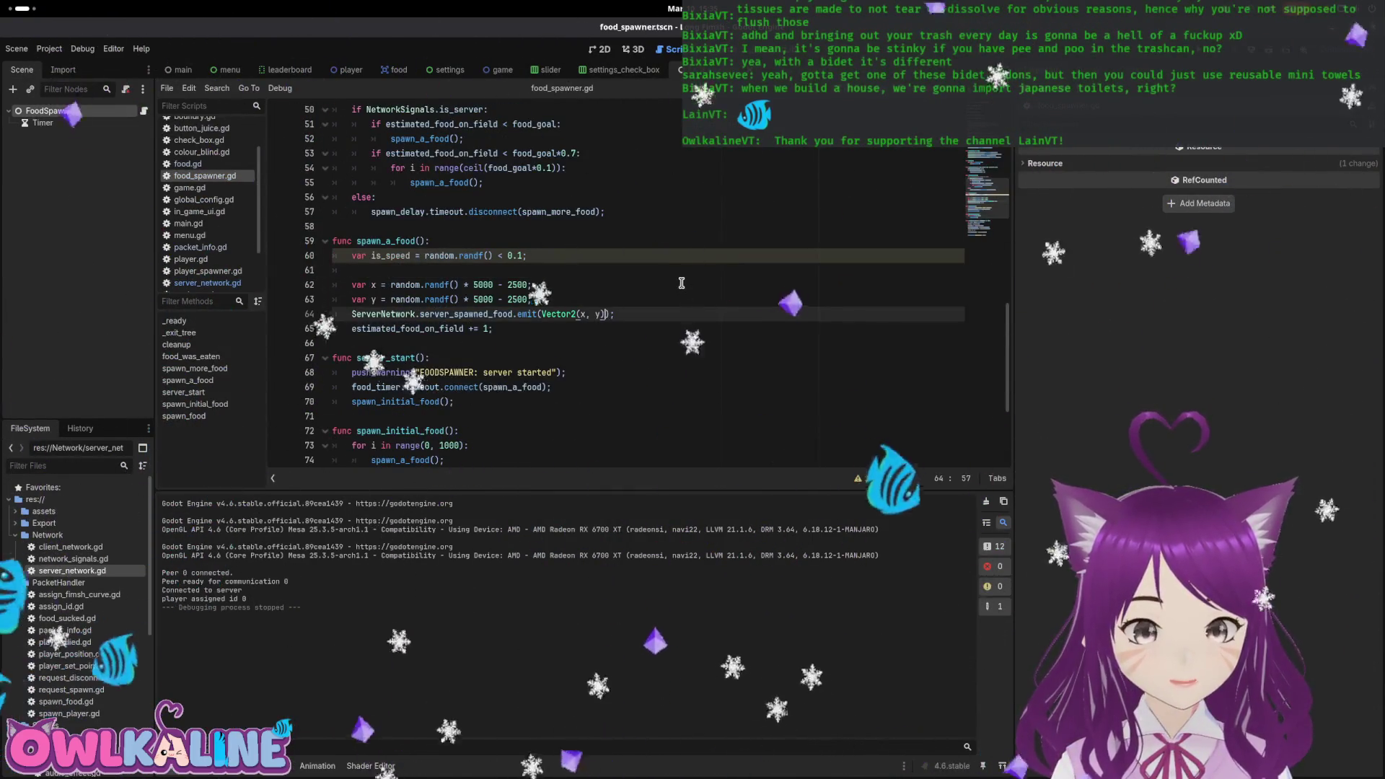
Add a comma after (x, y) in the emit call and begin 'var food_type =' below is_speed, then go to the food scene.
text(,)
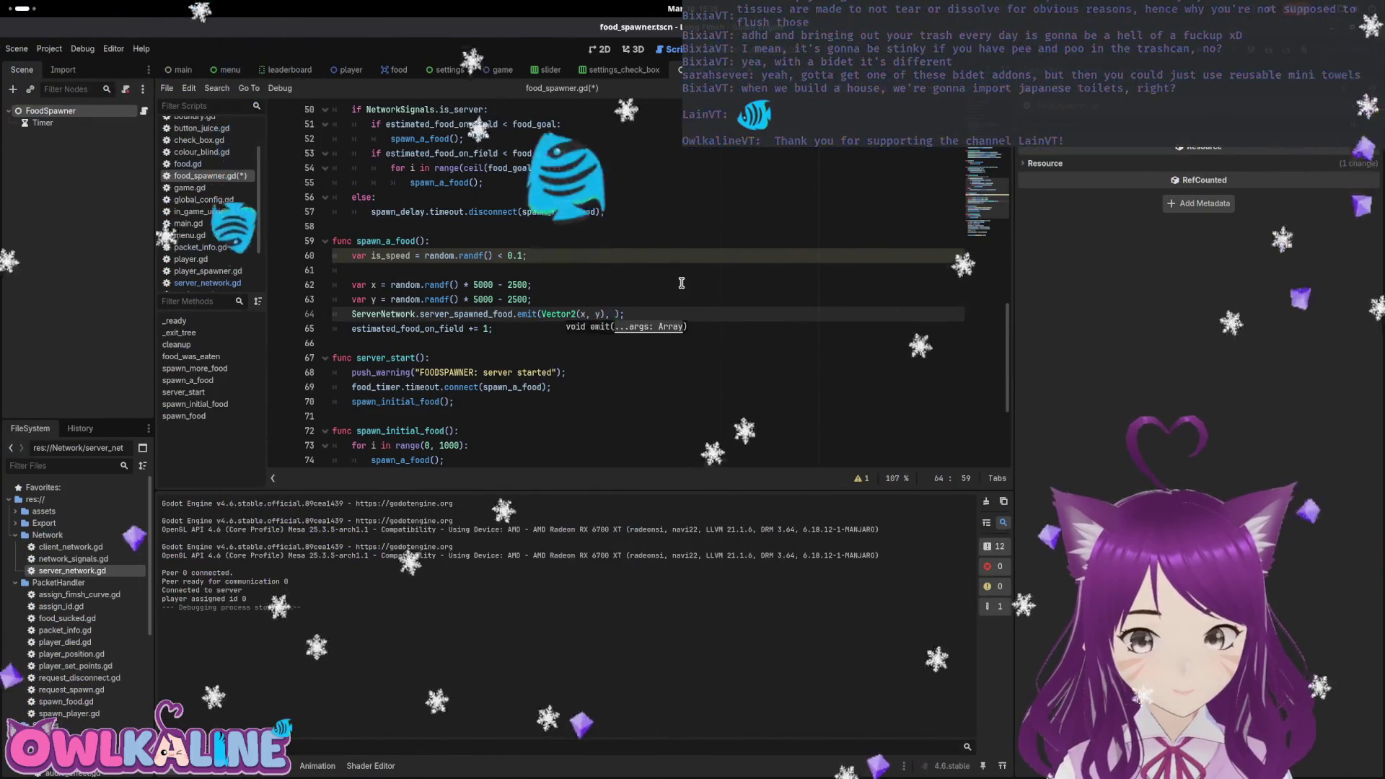
key(Up)
key(Up)
key(Up)
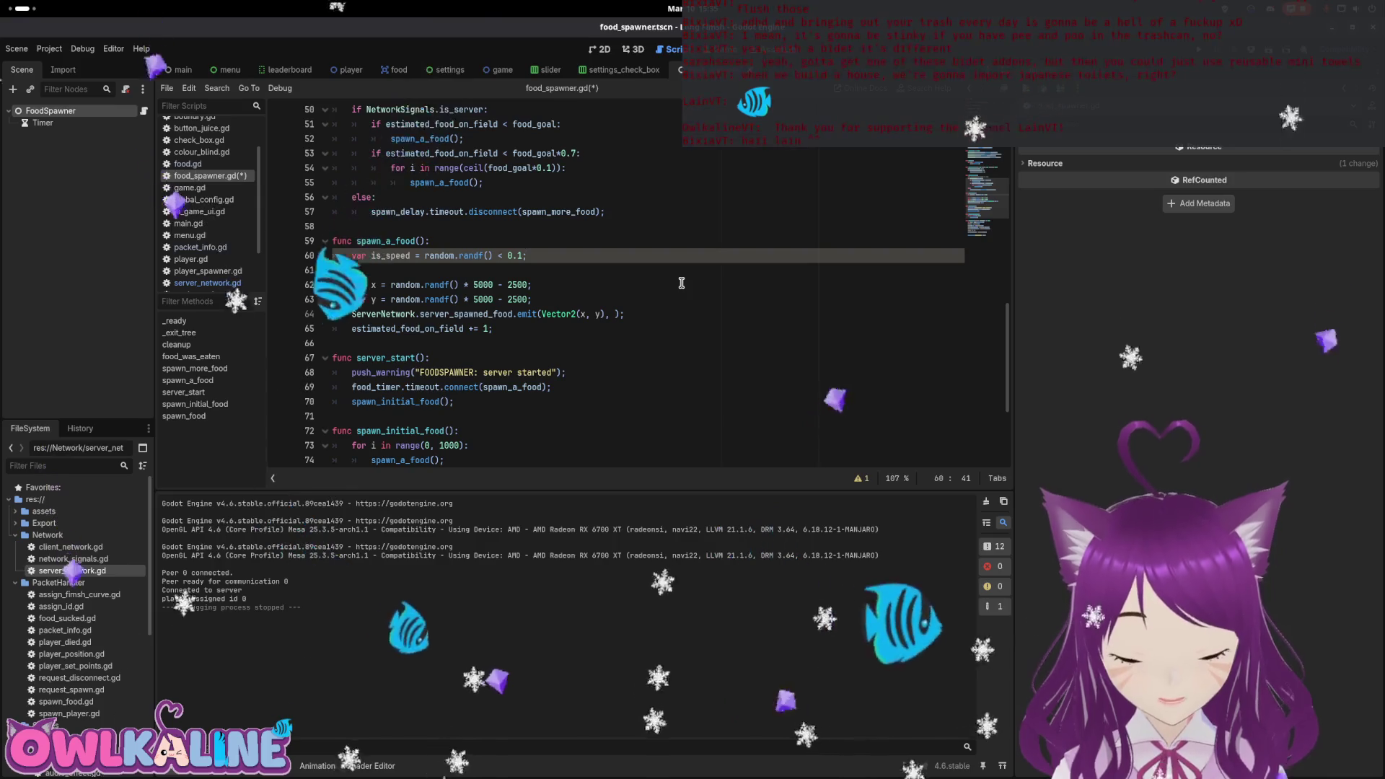
key(Return)
text(var food_)
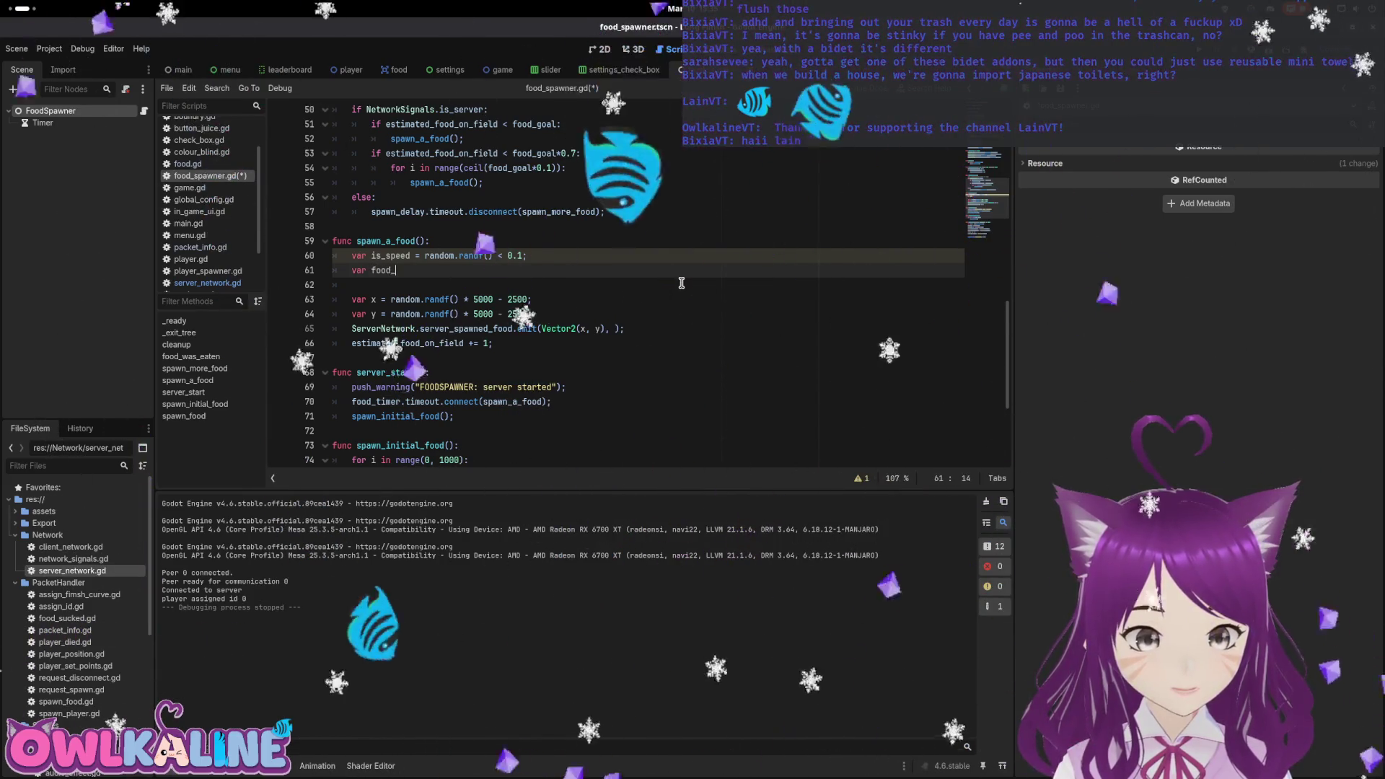
text(type)
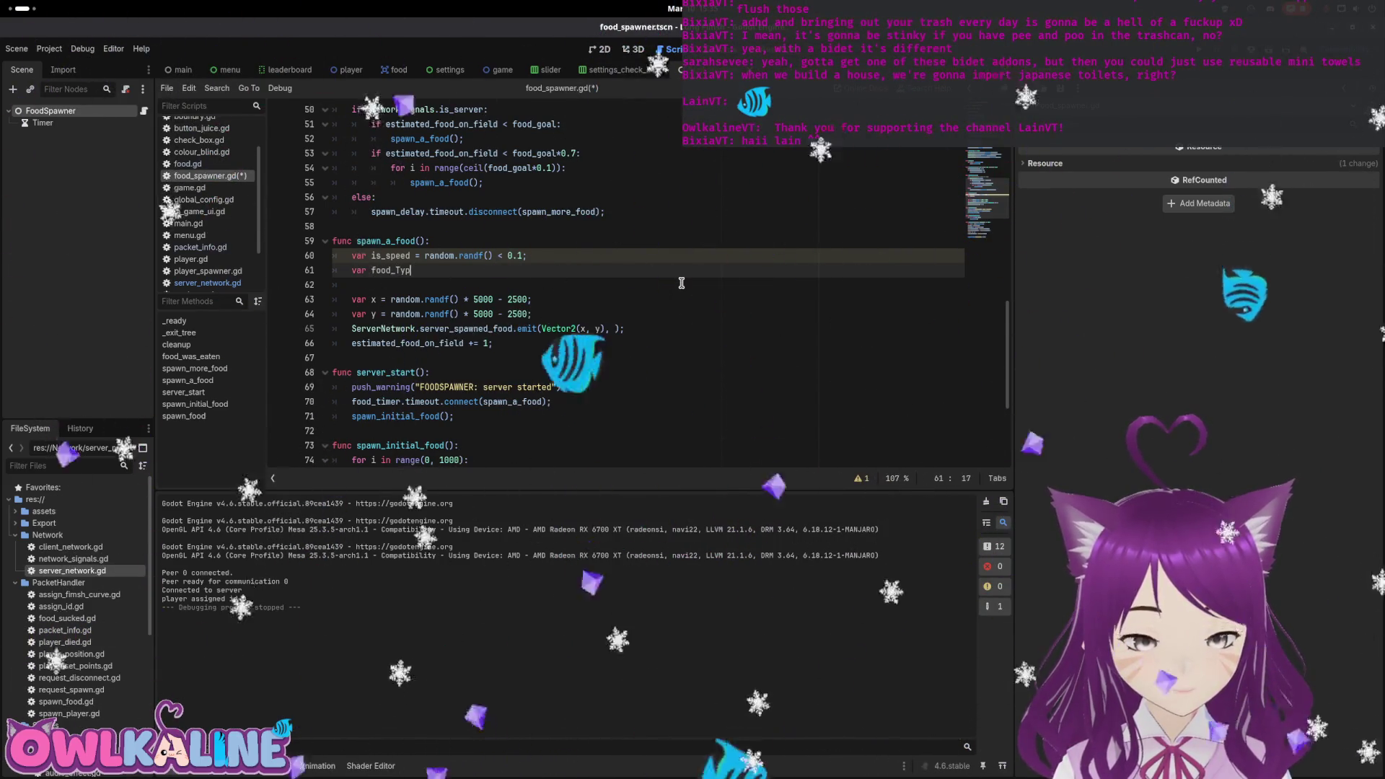
text( =)
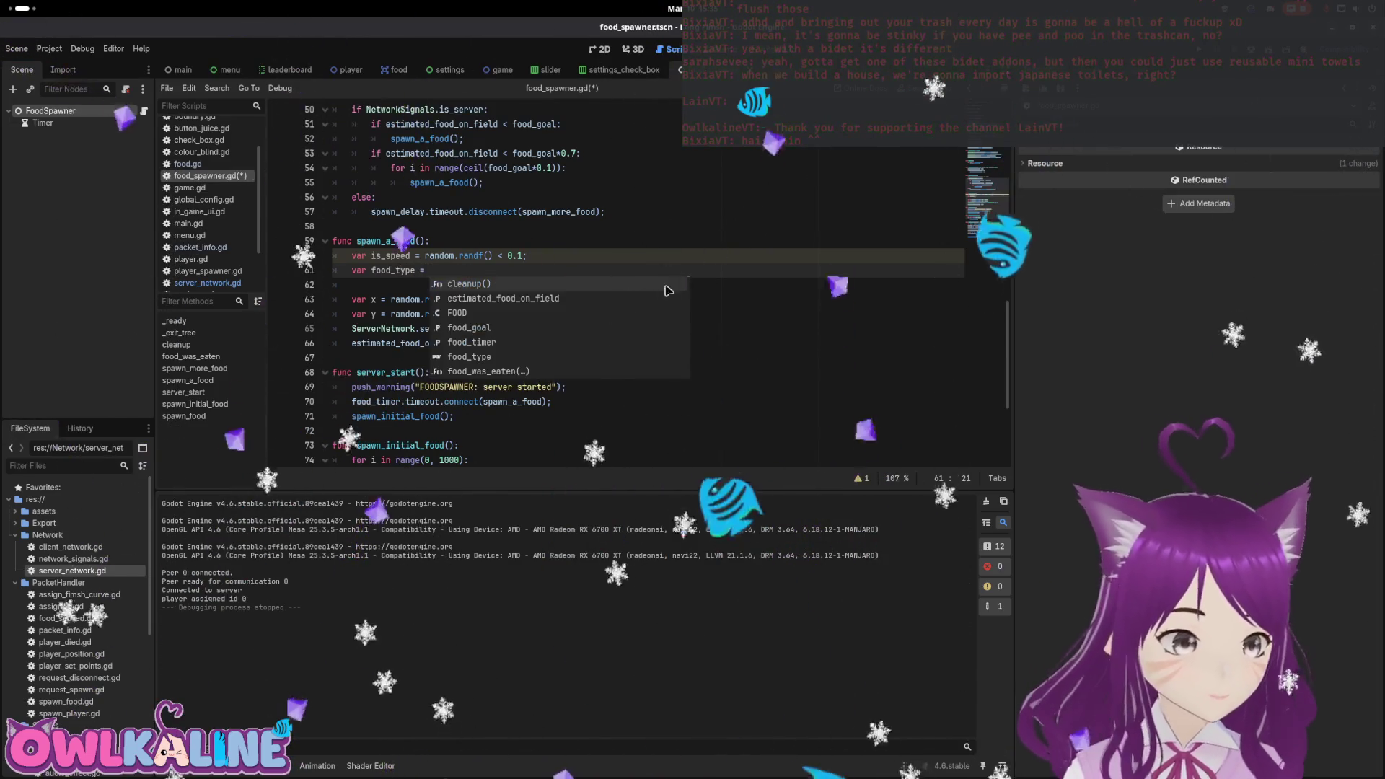
click(656, 240)
scroll(656, 239, up, 2)
scroll(653, 244, up, 15)
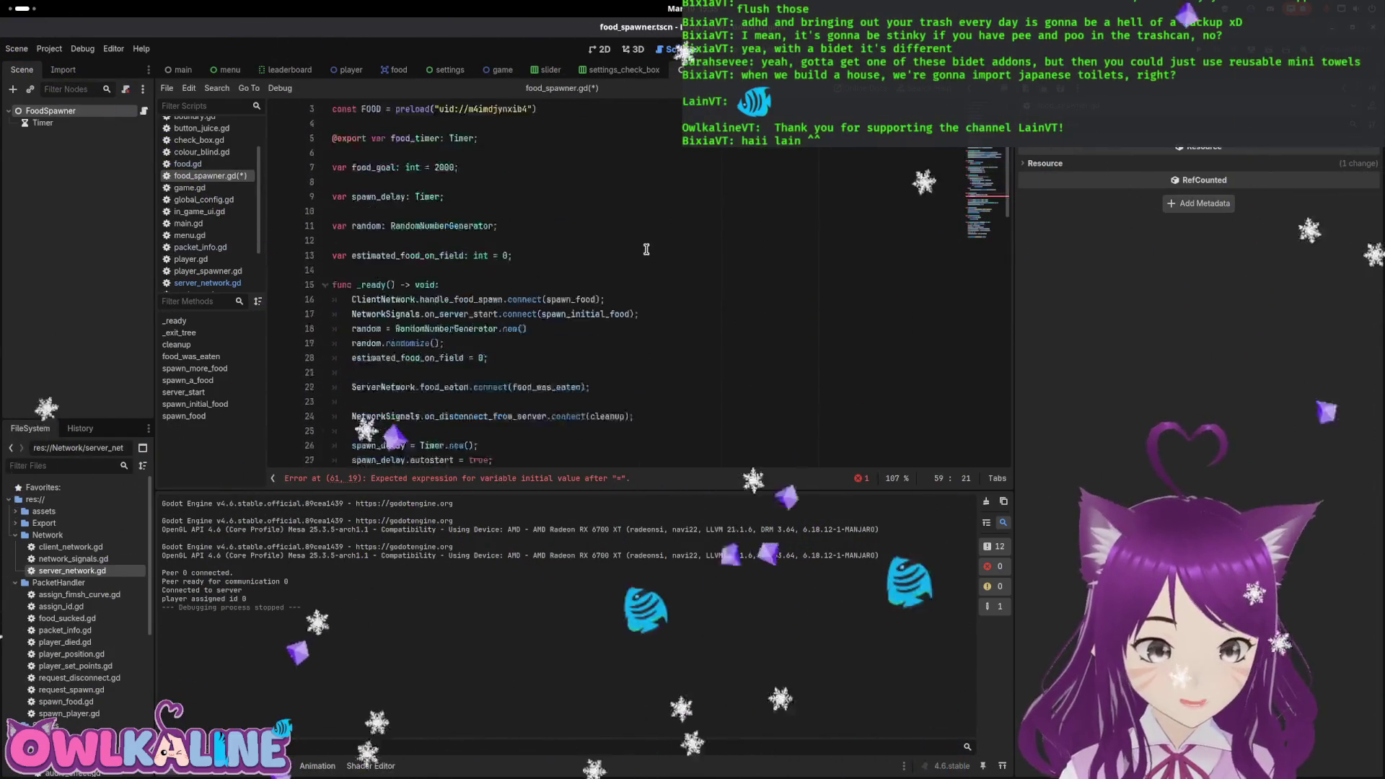
scroll(646, 248, down, 15)
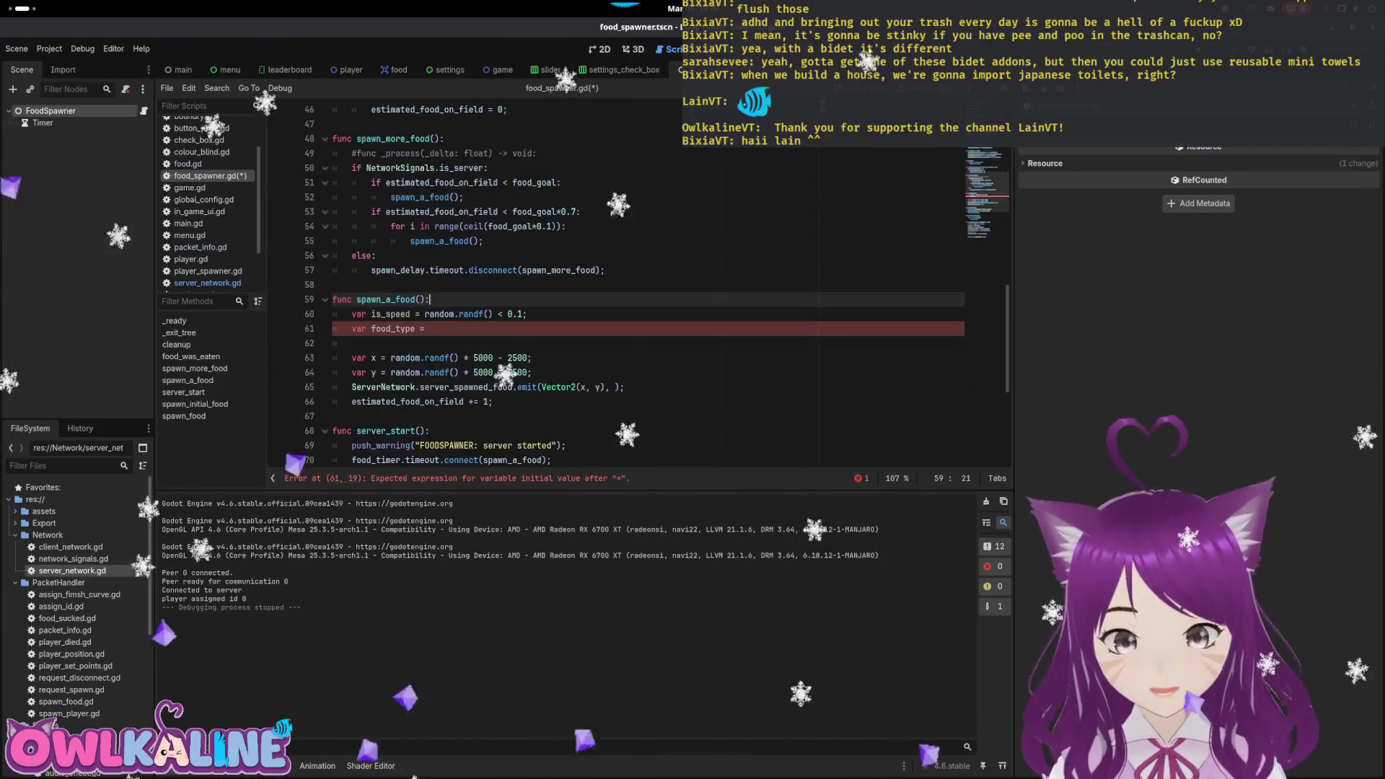
click(396, 69)
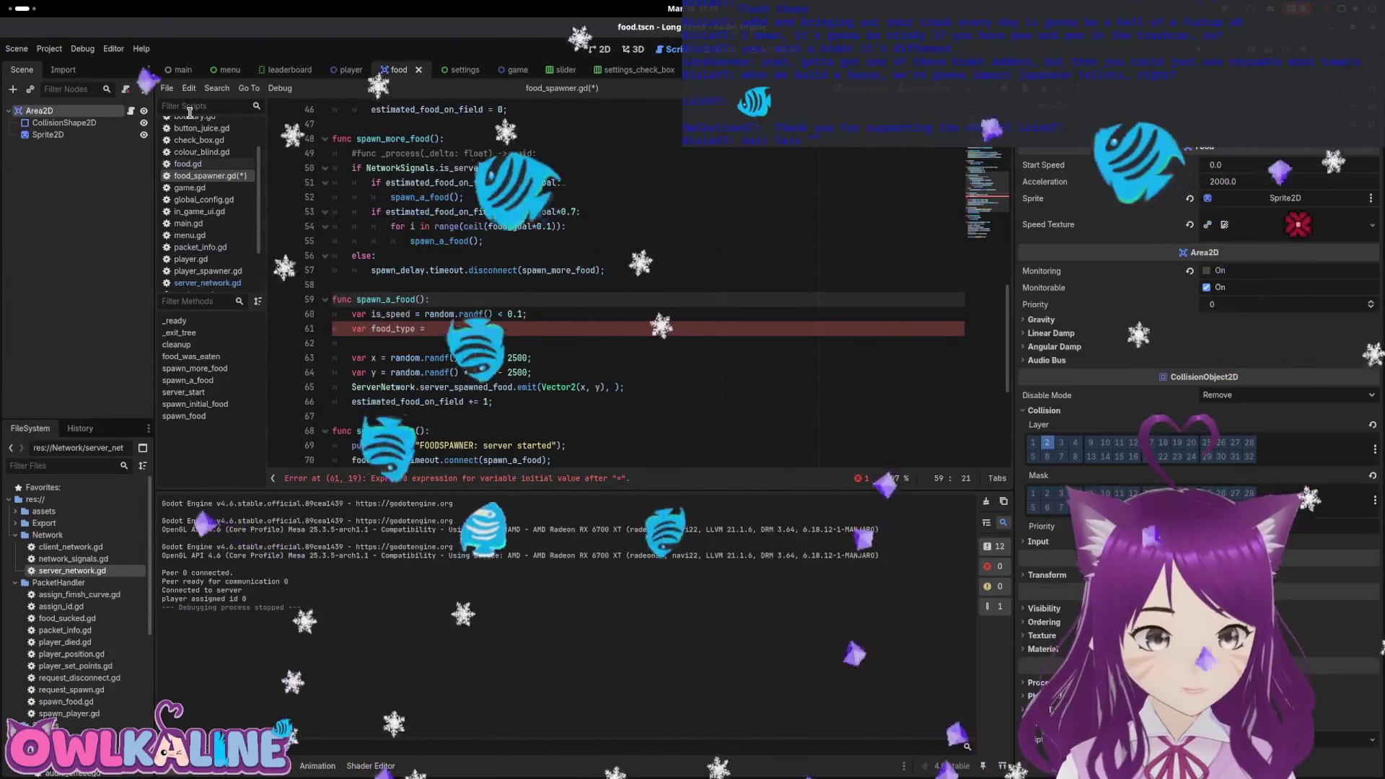
Cut the FOOD_TYPE enum block out of food.gd.
click(131, 111)
scroll(433, 252, up, 10)
click(405, 211)
key(shift+Up)
key(shift+Up)
key(shift+Up)
key(ctrl+c)
key(BackSpace)
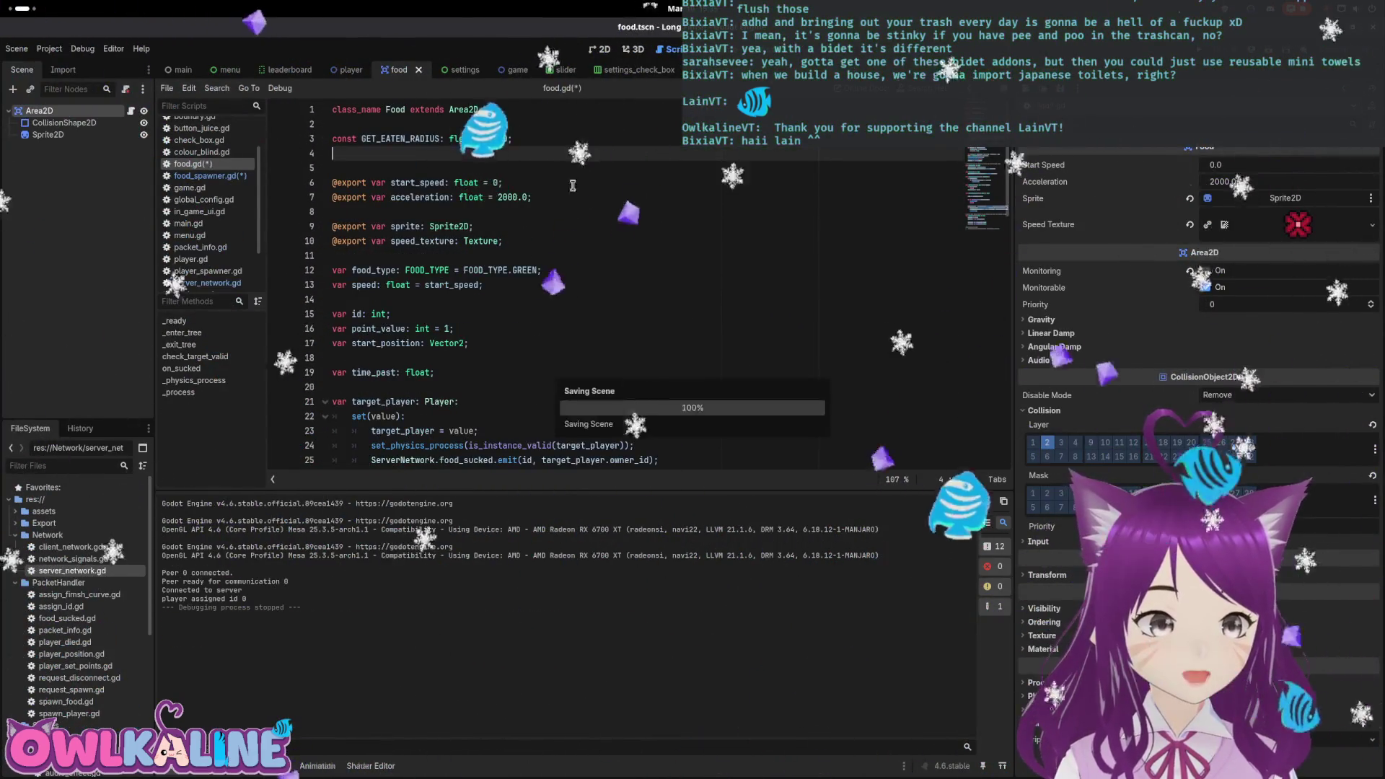
Paste the FOOD_TYPE enum with GREEN and SPEED into config.gd and save it.
scroll(80, 613, down, 5)
double_click(73, 730)
scroll(506, 289, up, 7)
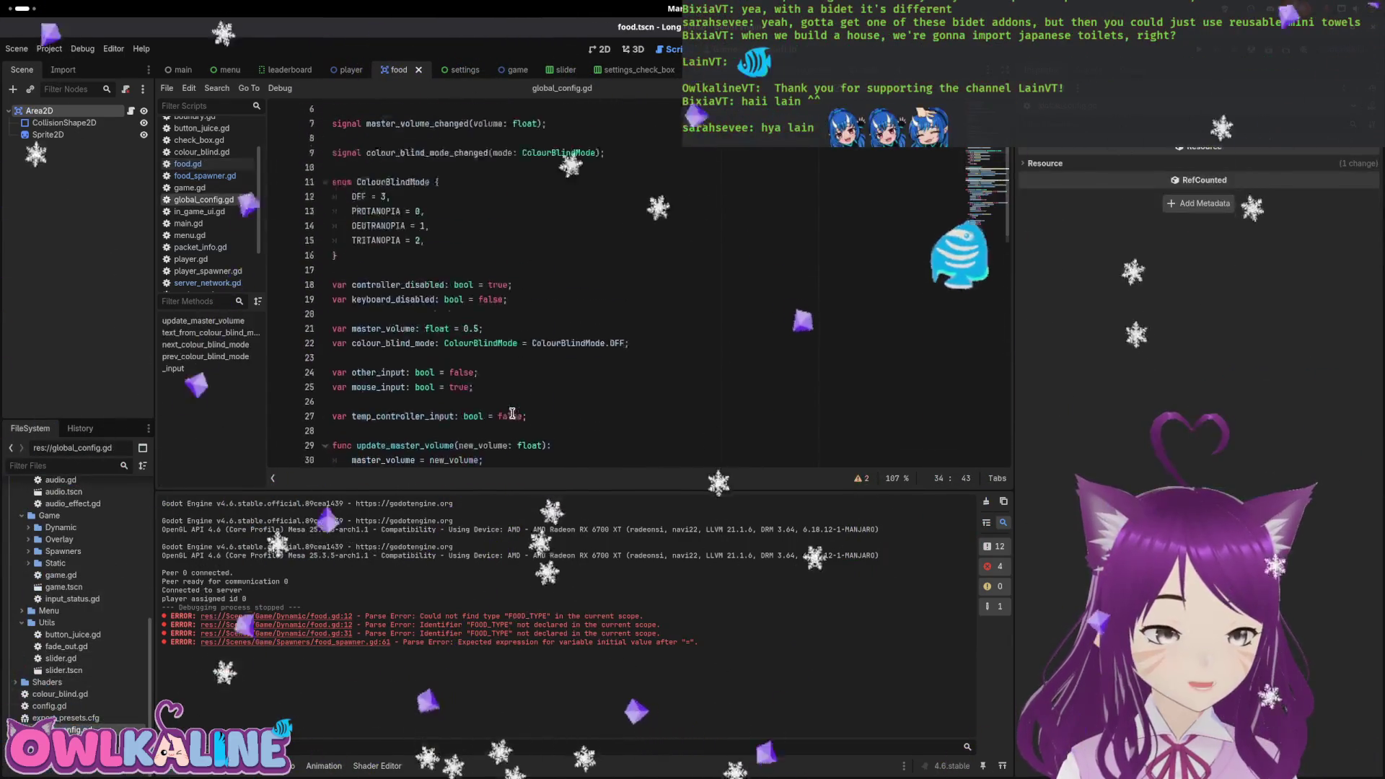
double_click(69, 706)
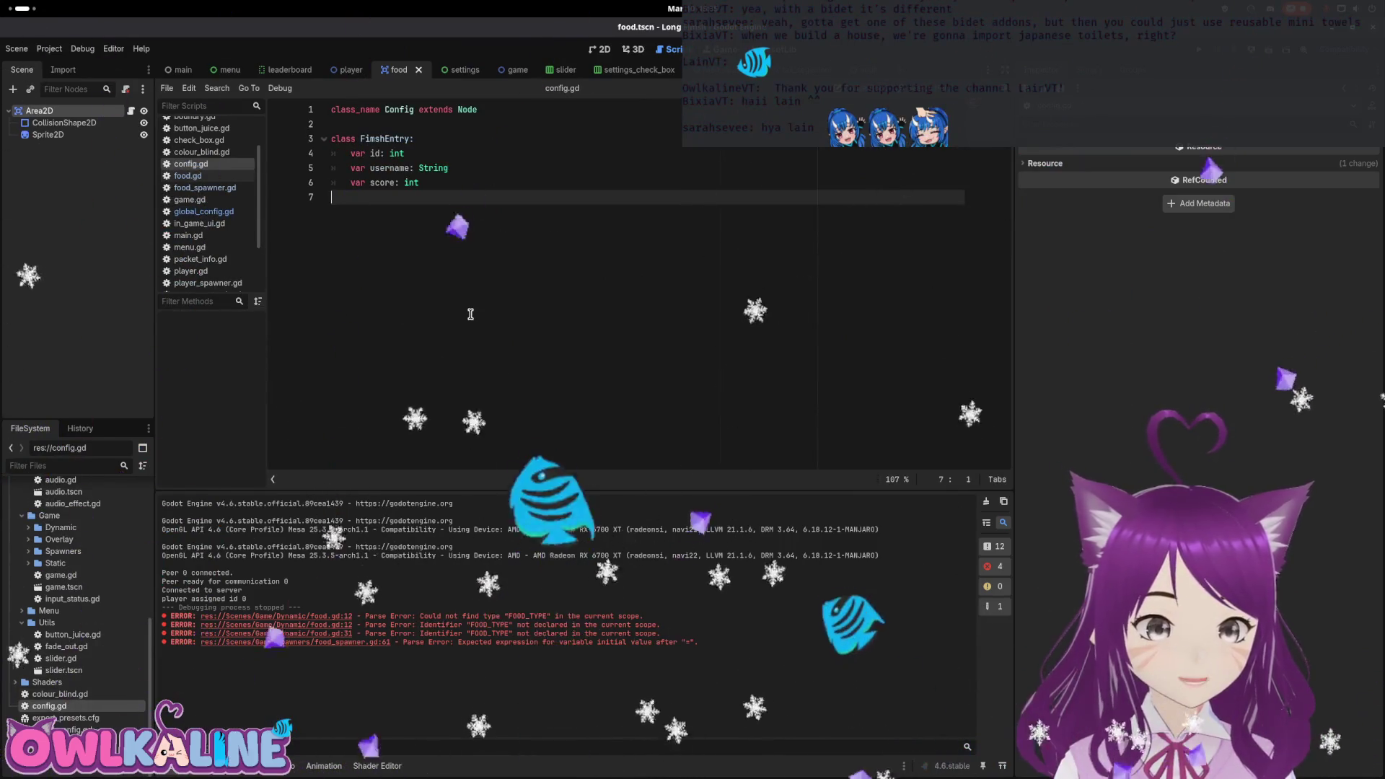
key(ctrl+v)
key(Up)
key(Up)
key(Up)
key(Up)
key(BackSpace)
key(ctrl+s)
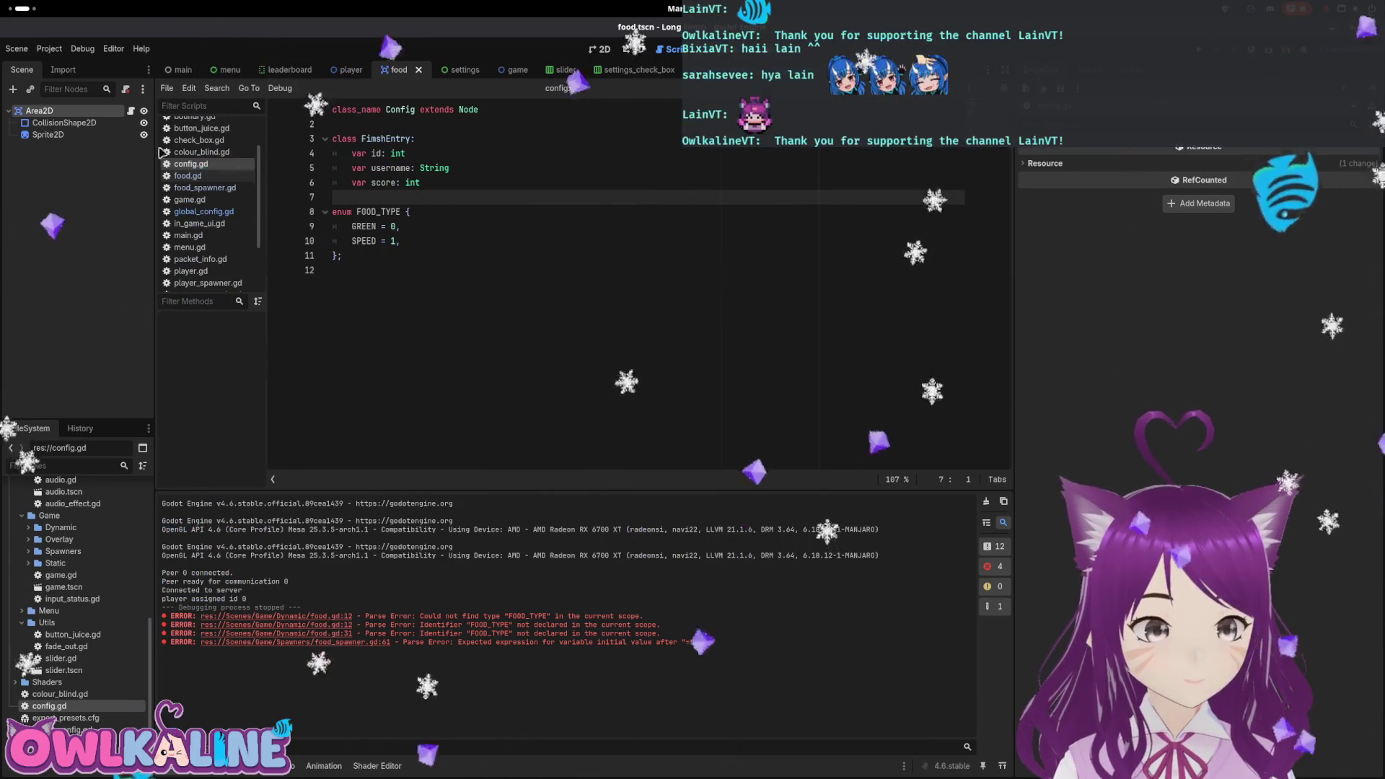
Save food.gd and start typing Config. as food_type's default on line 11.
click(187, 175)
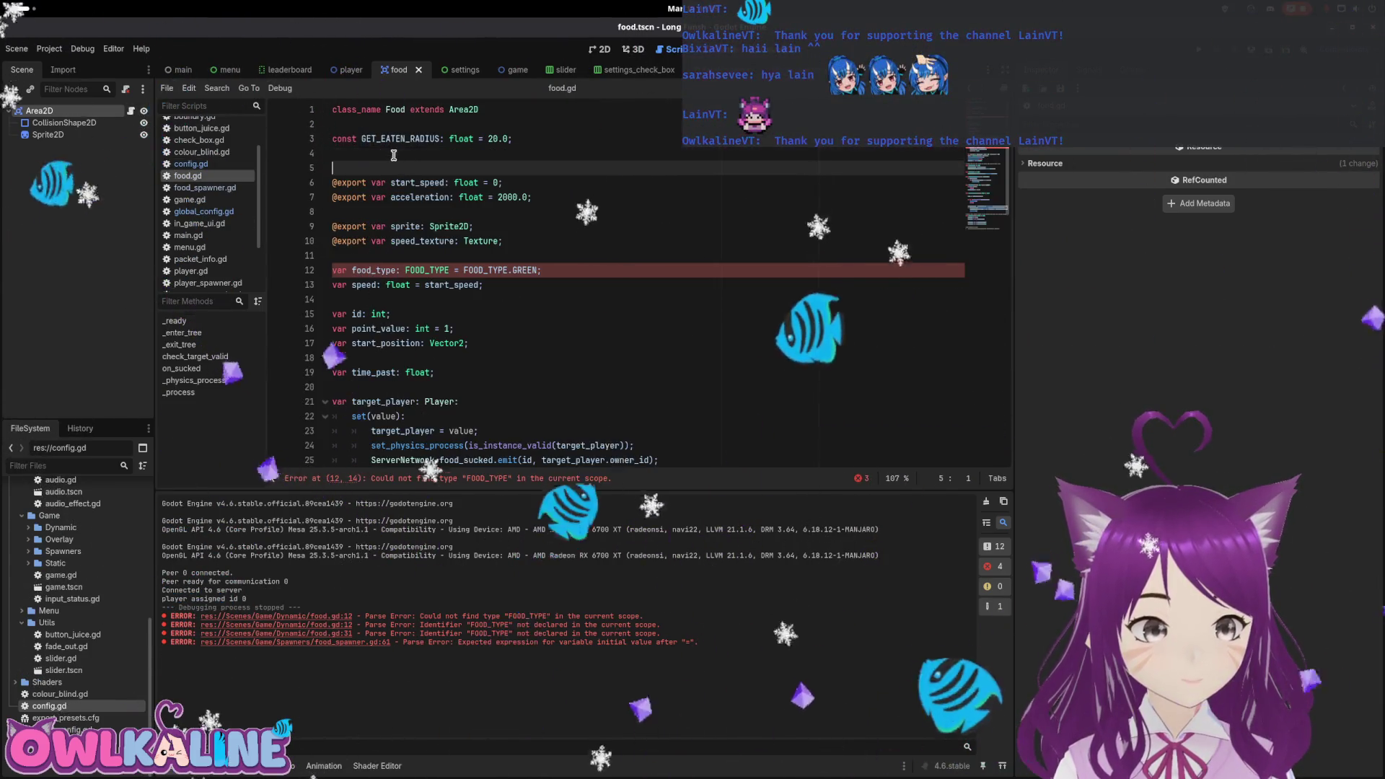
key(ctrl+s)
click(459, 255)
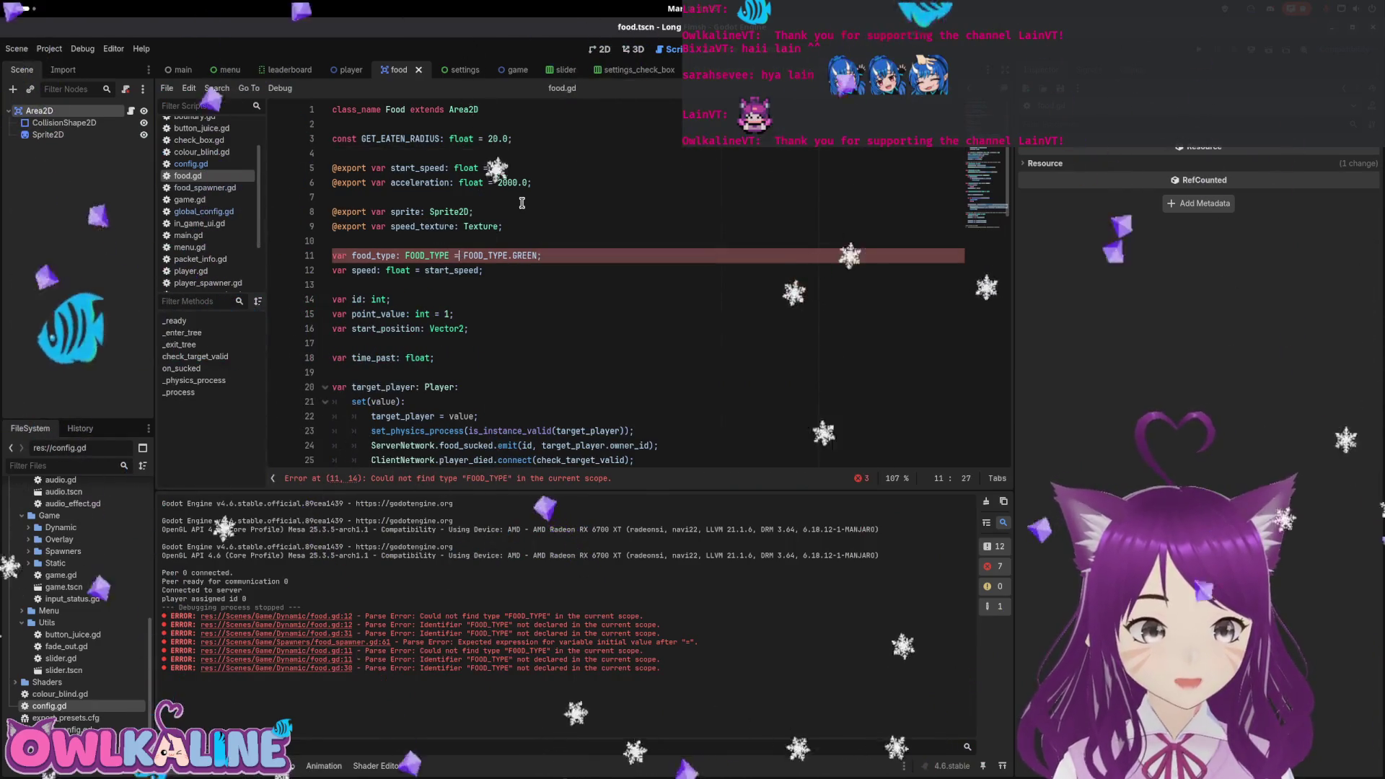
text(Config.)
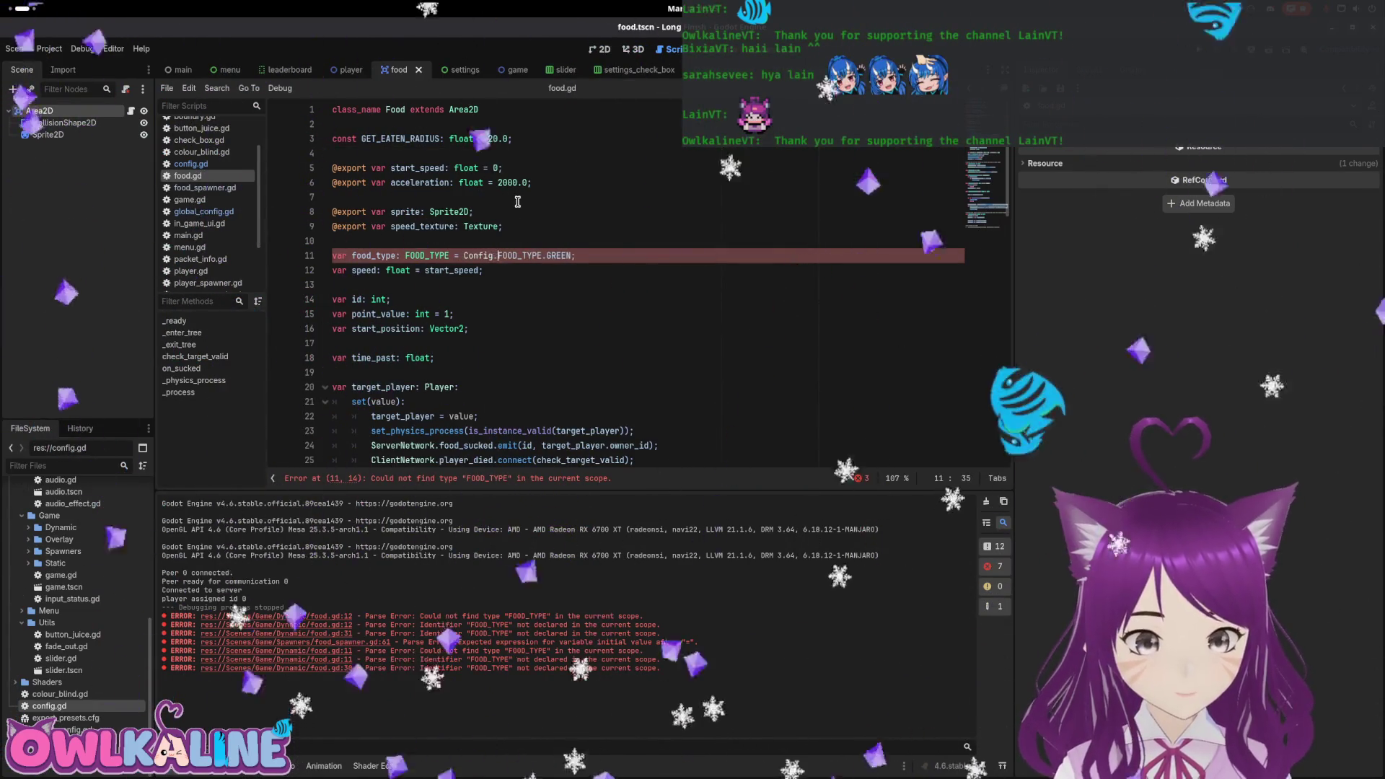
double_click(476, 254)
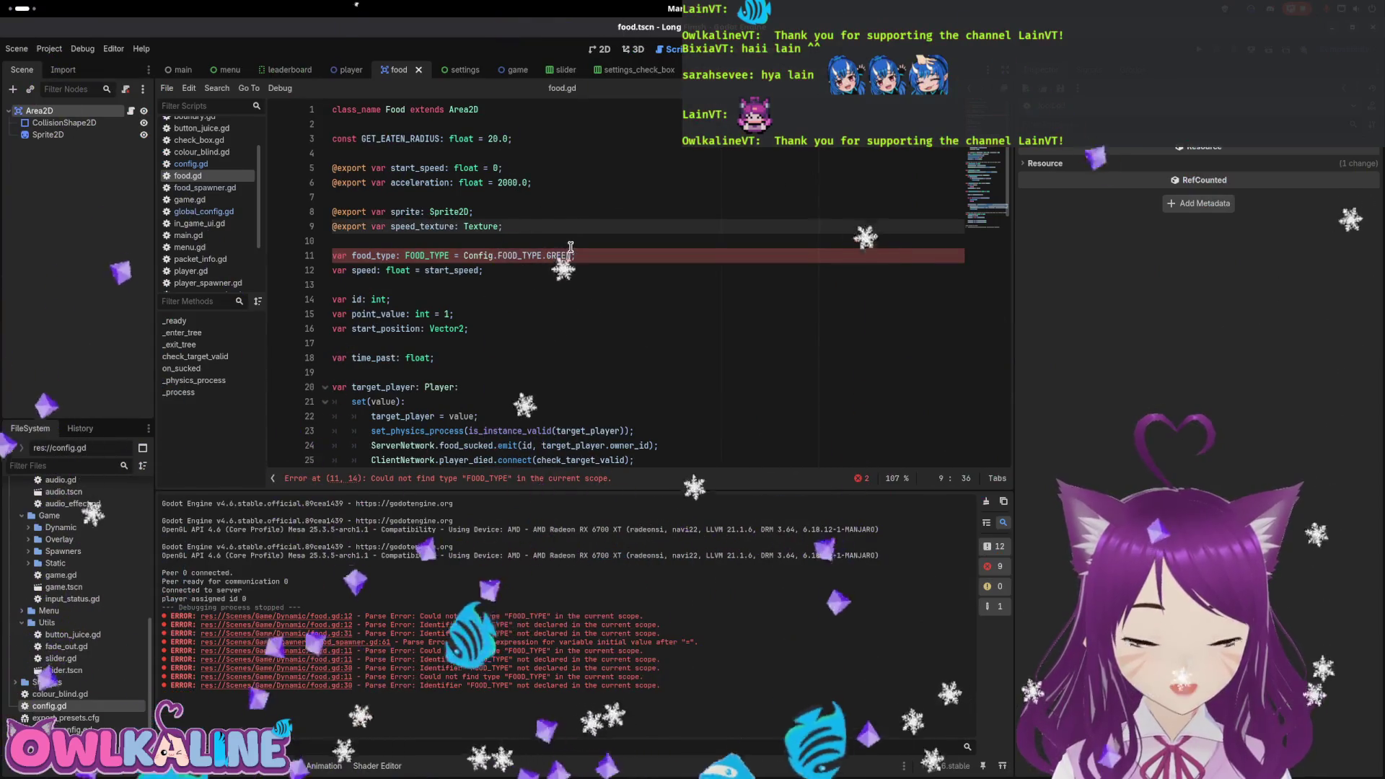
key(Up)
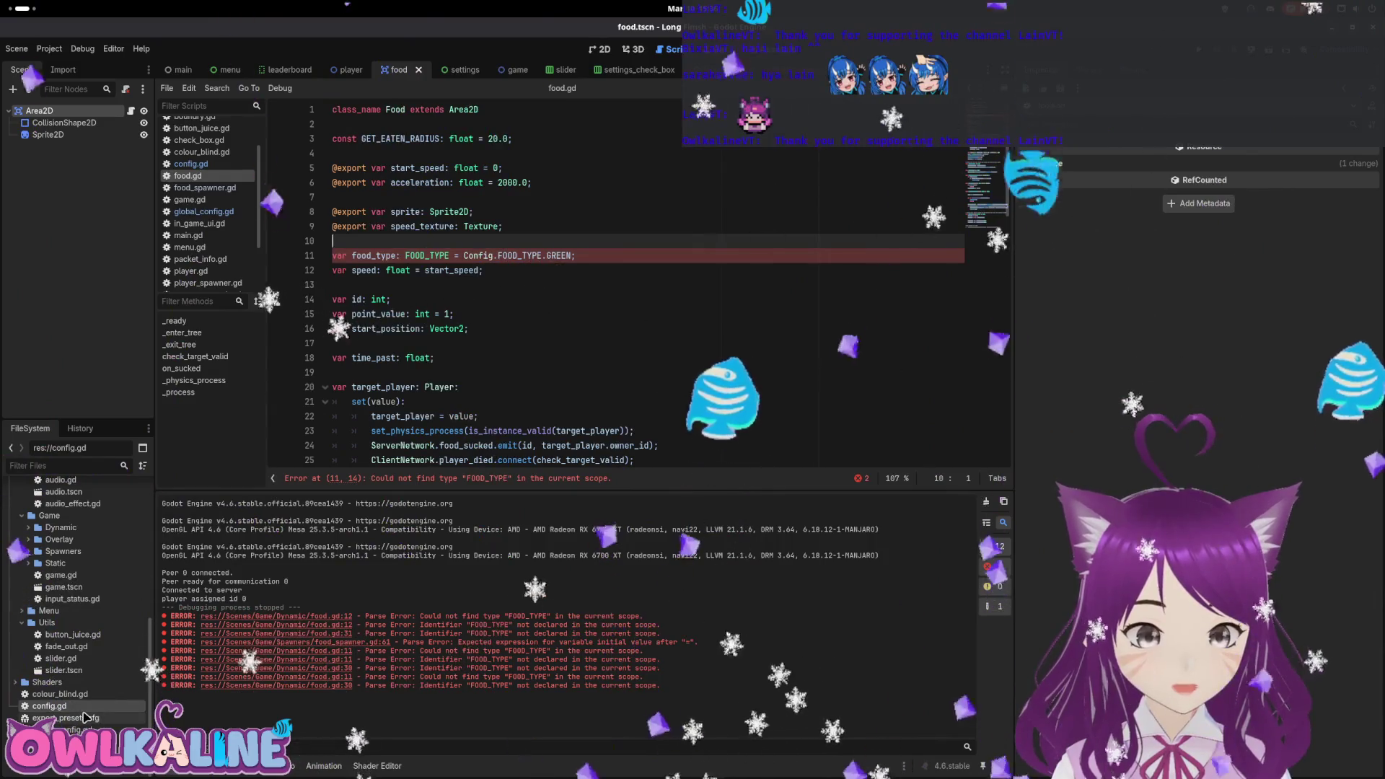
Check the FOOD_TYPE name in config.gd, then retype line 11's default as Config.FOOD_TYPE.GREEN.
double_click(49, 705)
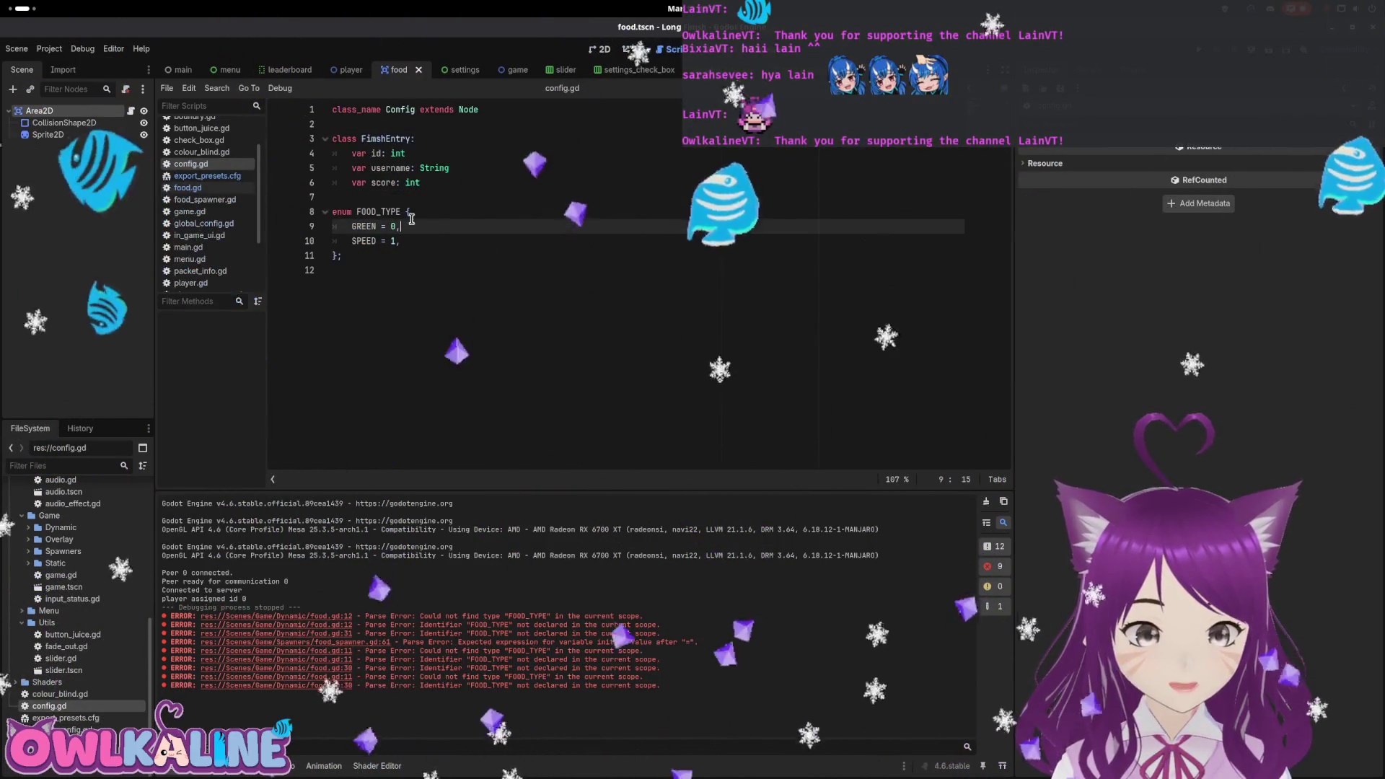
double_click(379, 211)
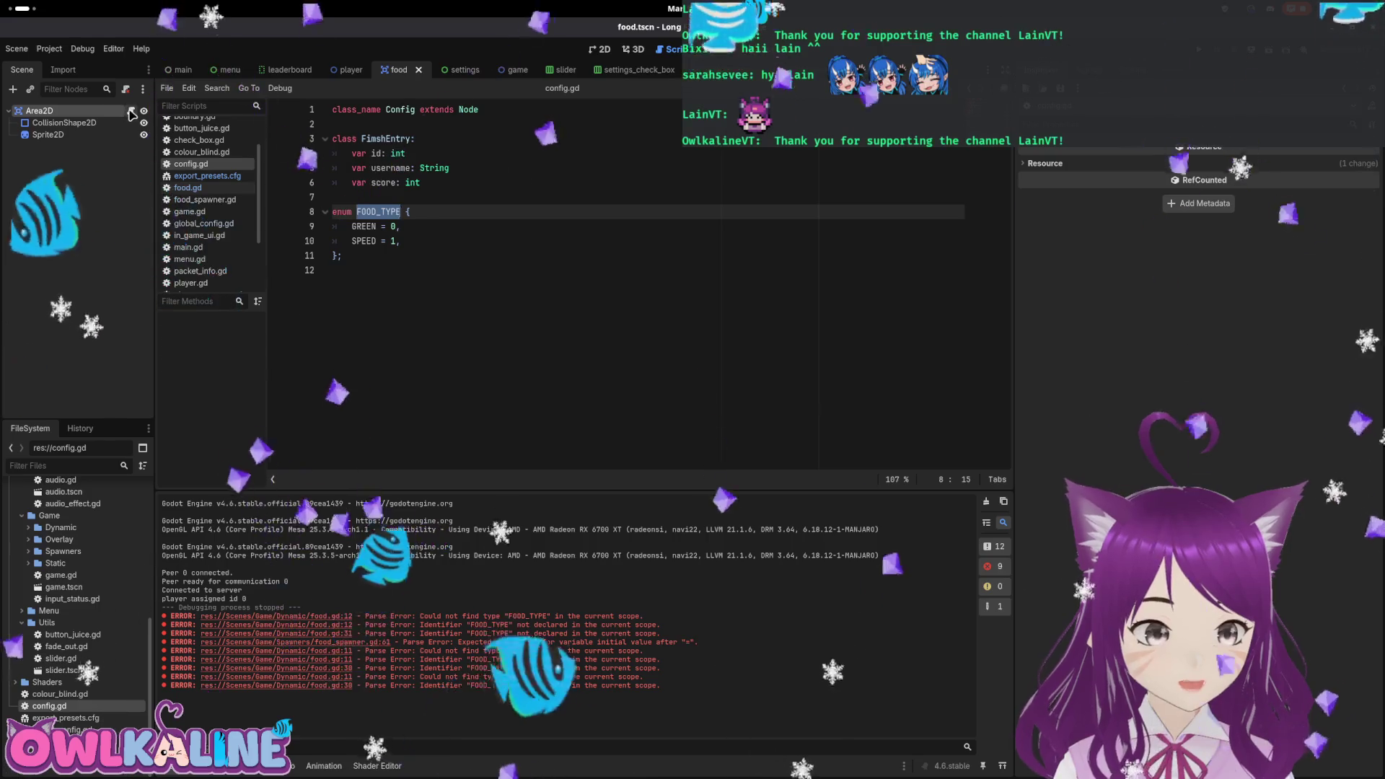
click(187, 187)
click(473, 257)
drag(464, 256, 568, 252)
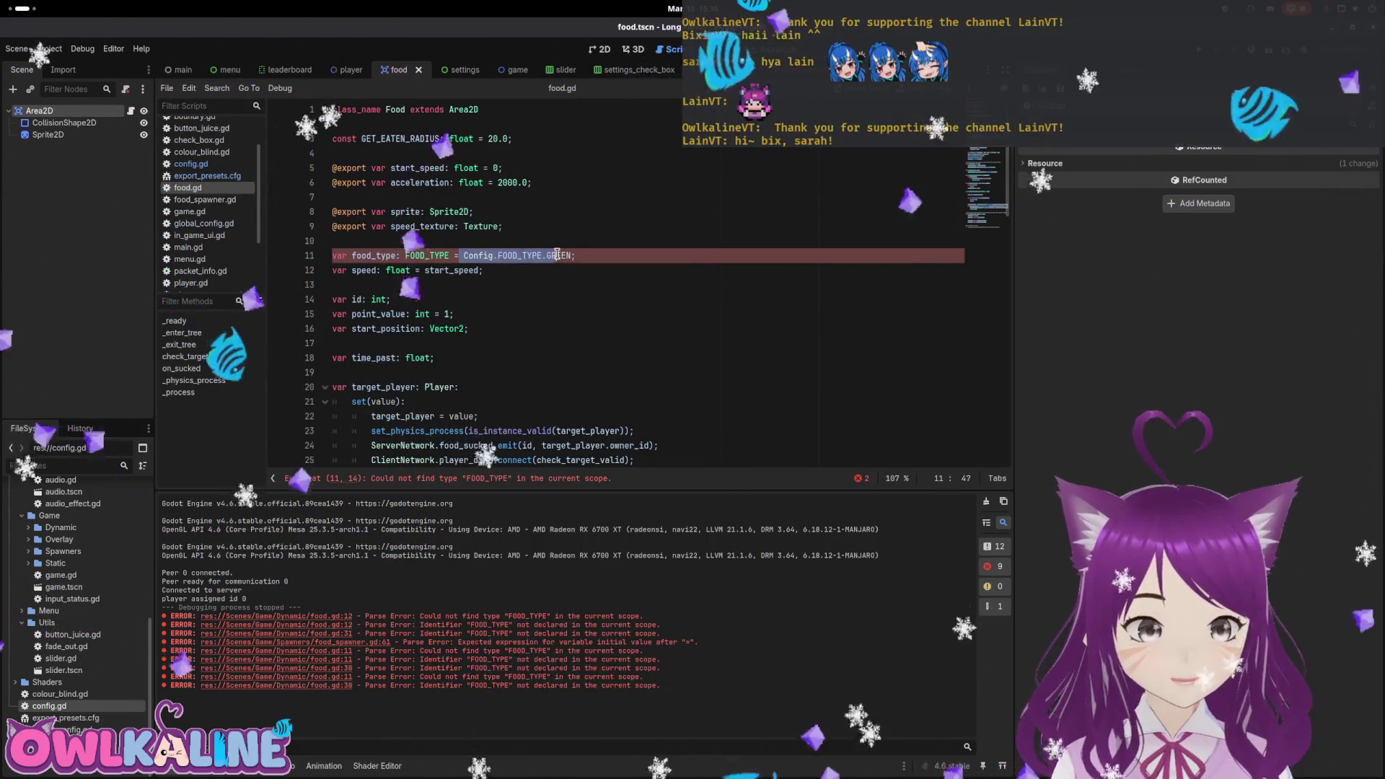
text(C)
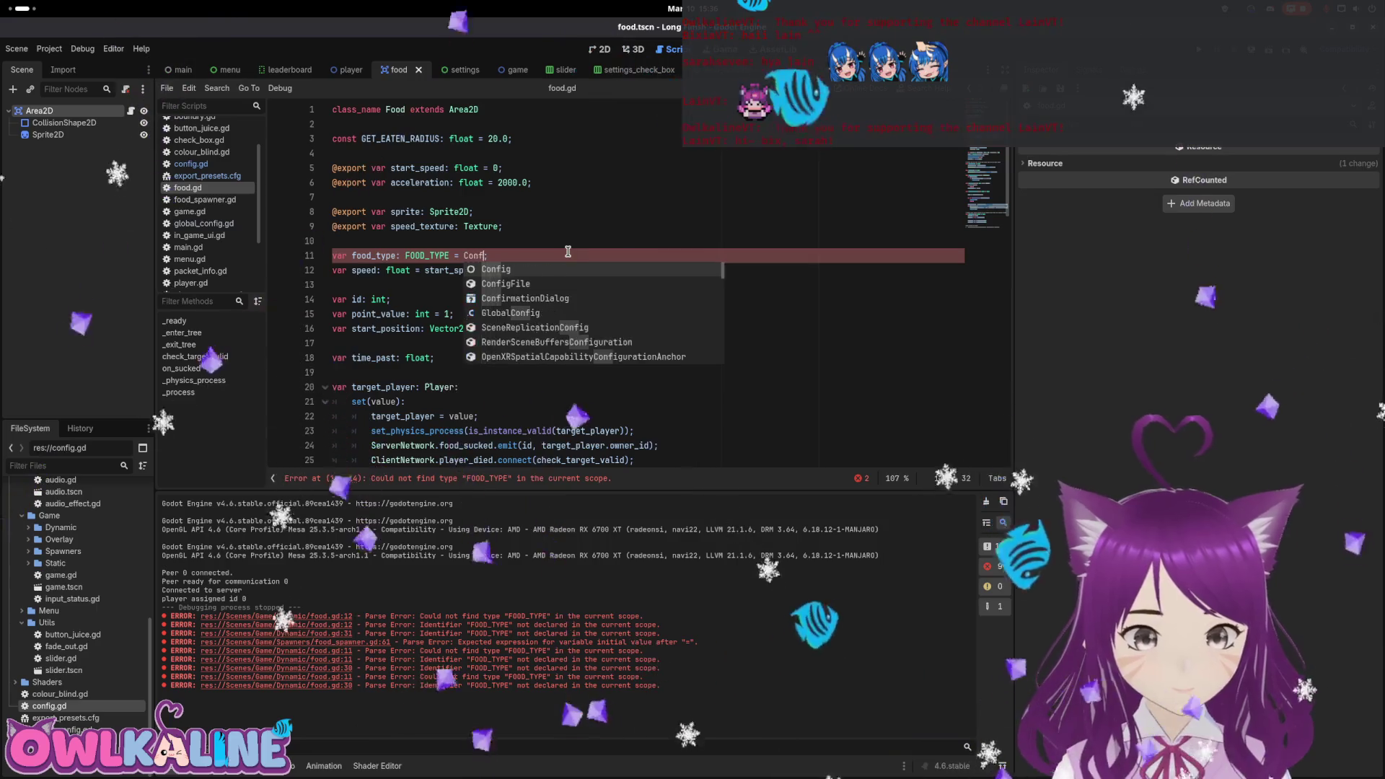
key(Return)
text(.)
key(Return)
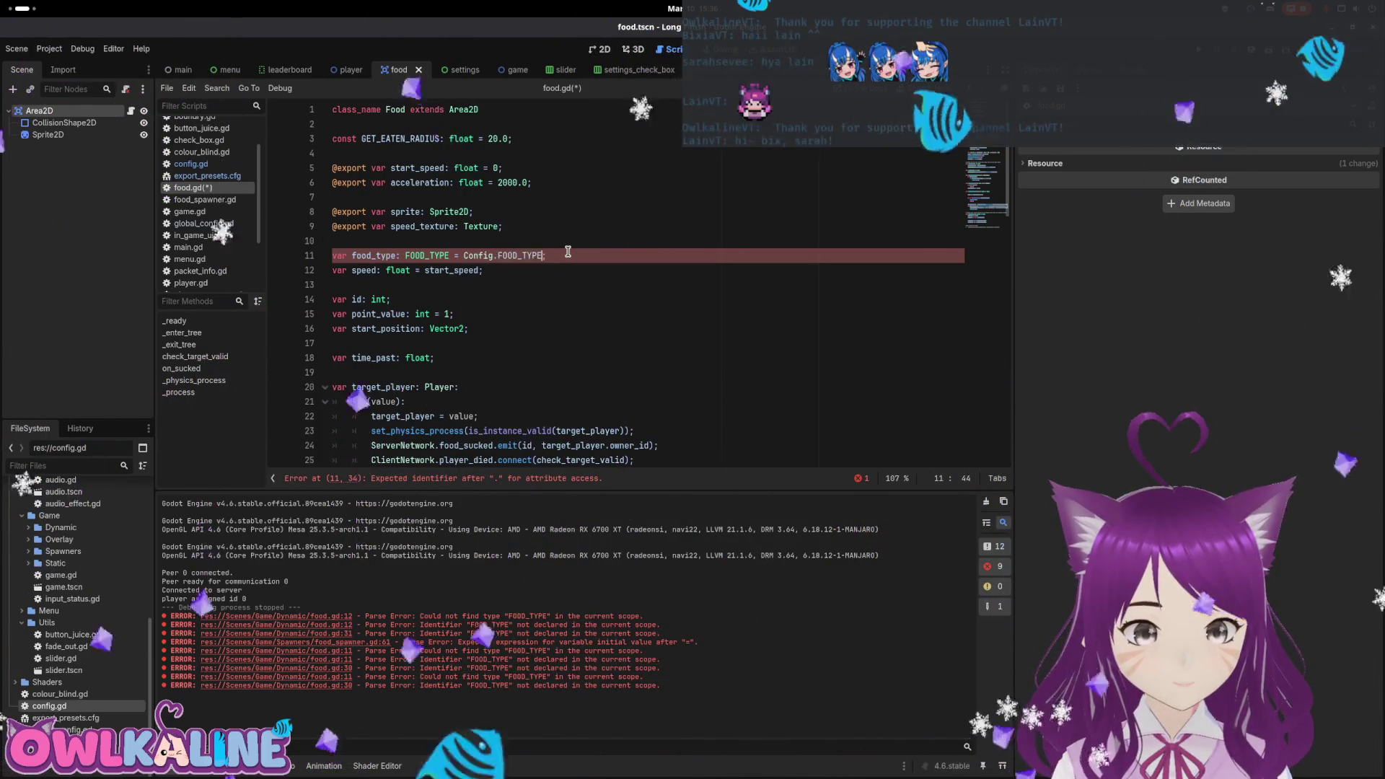
text(.GREEN)
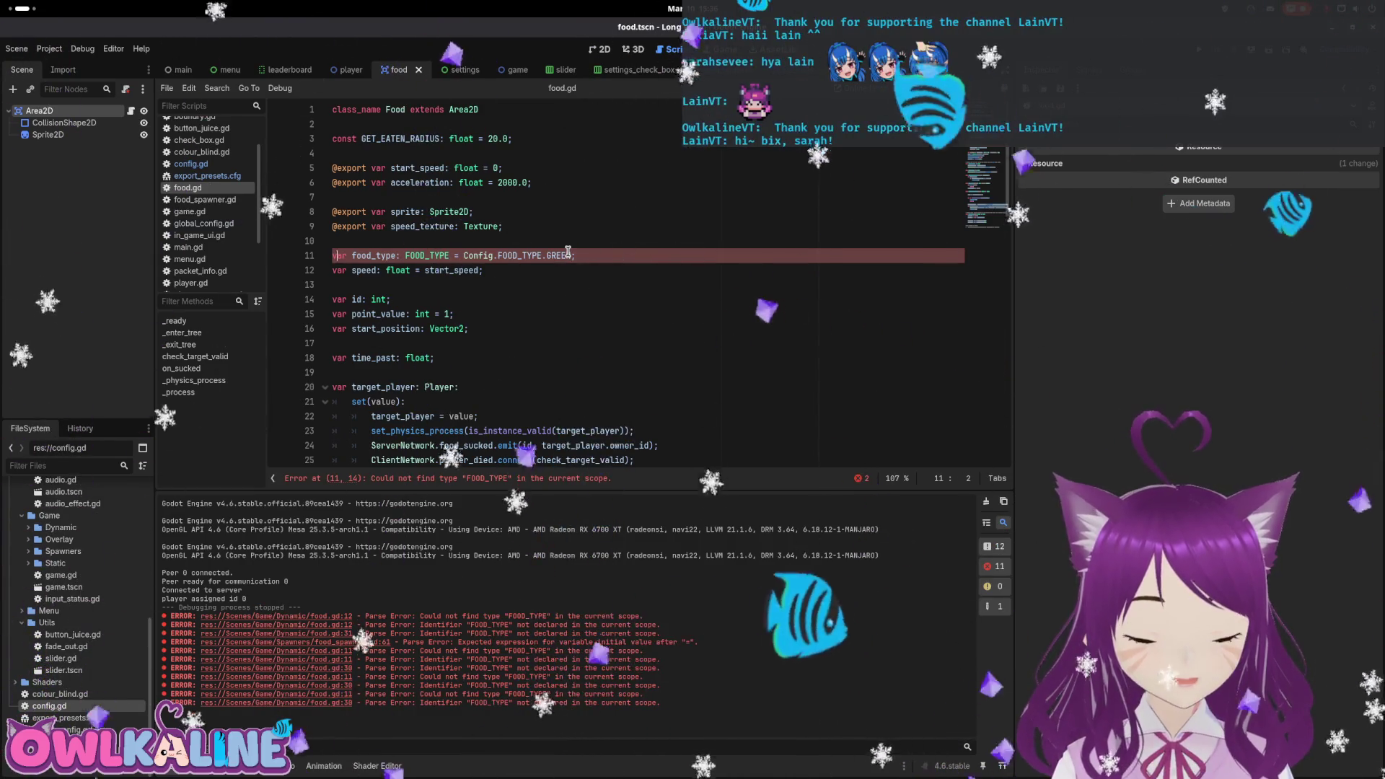
text(Config.)
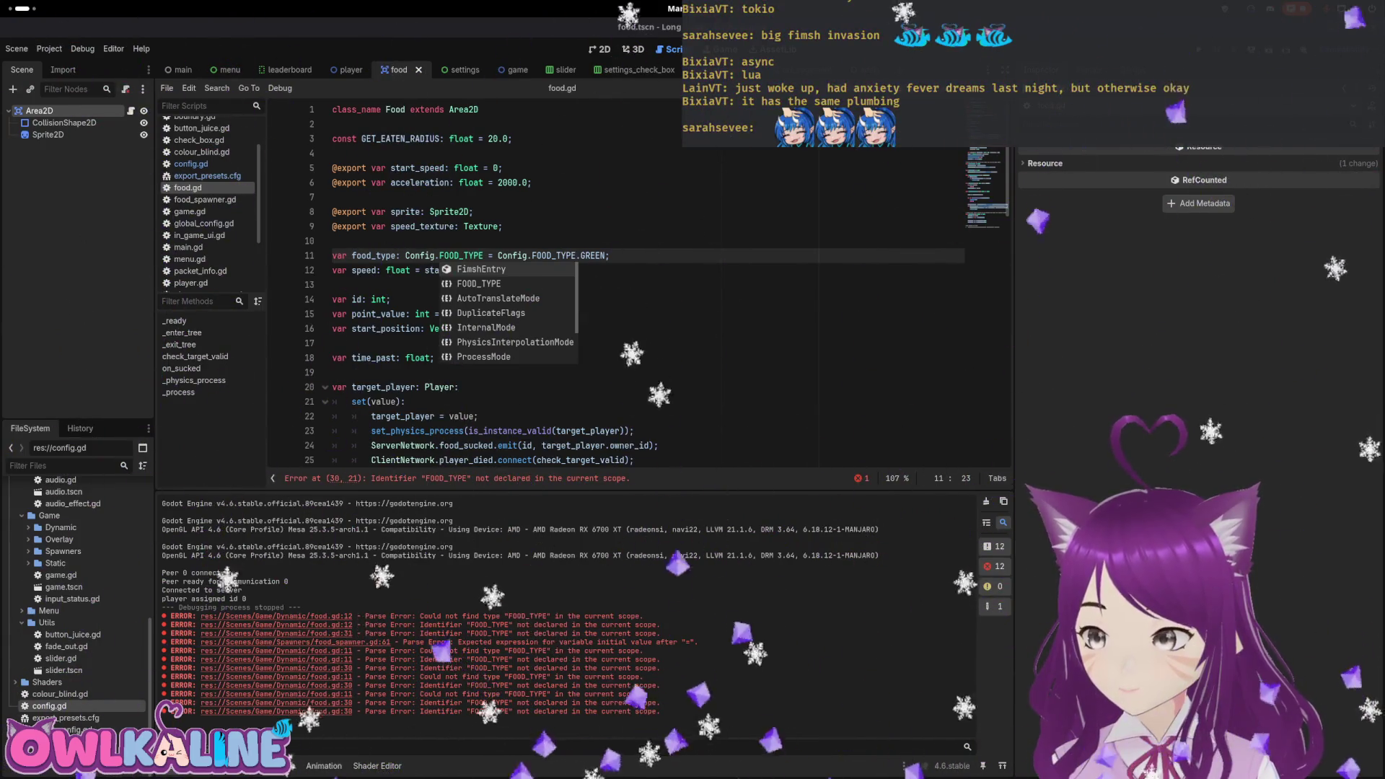
Bring up the desktop activities overview.
key(super)
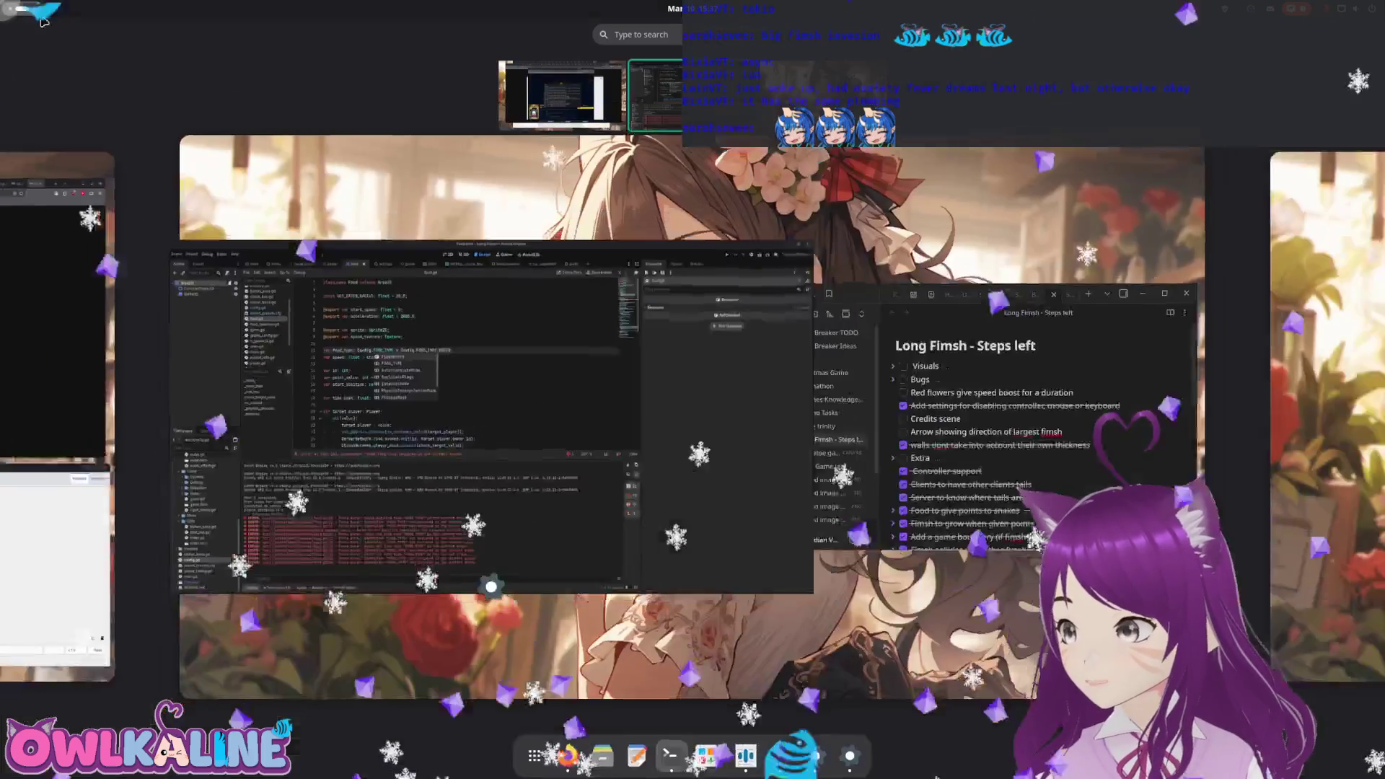
key(super)
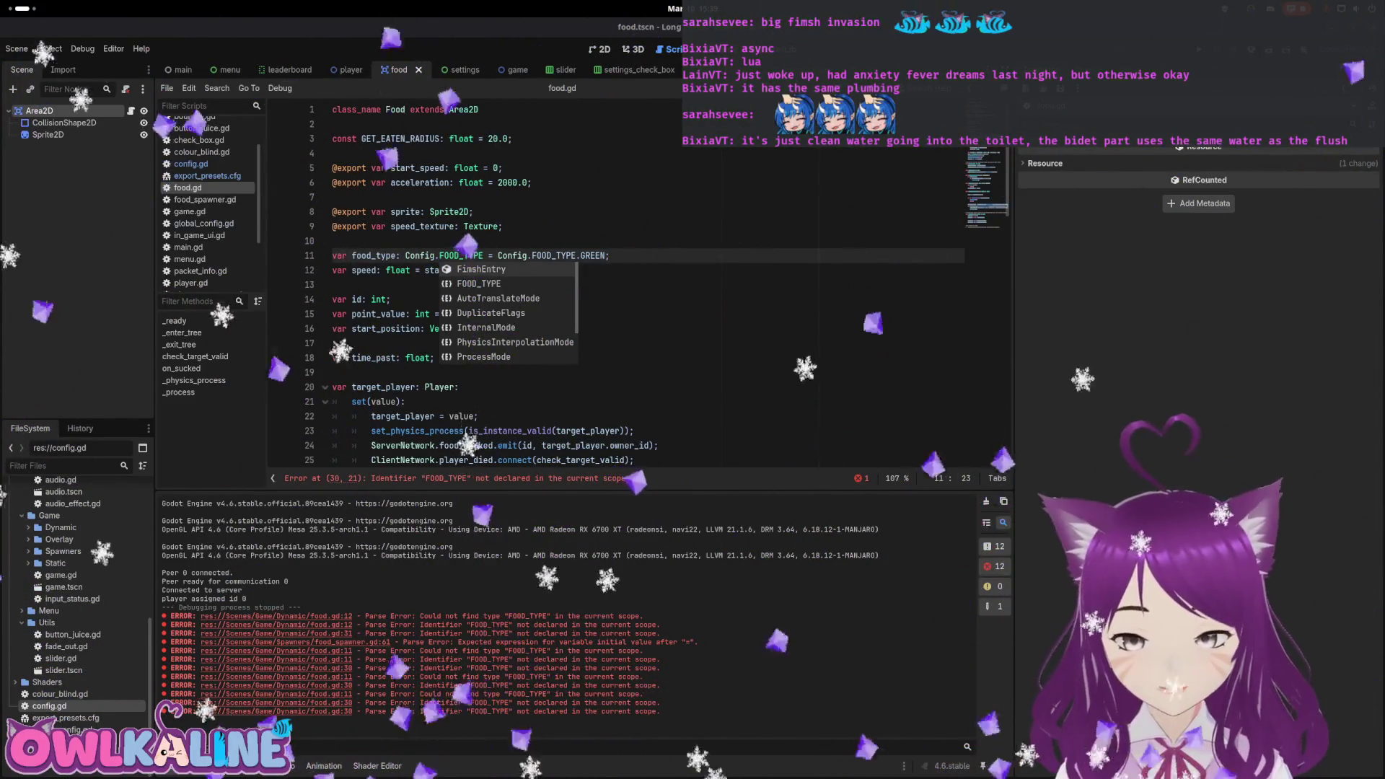
key(super)
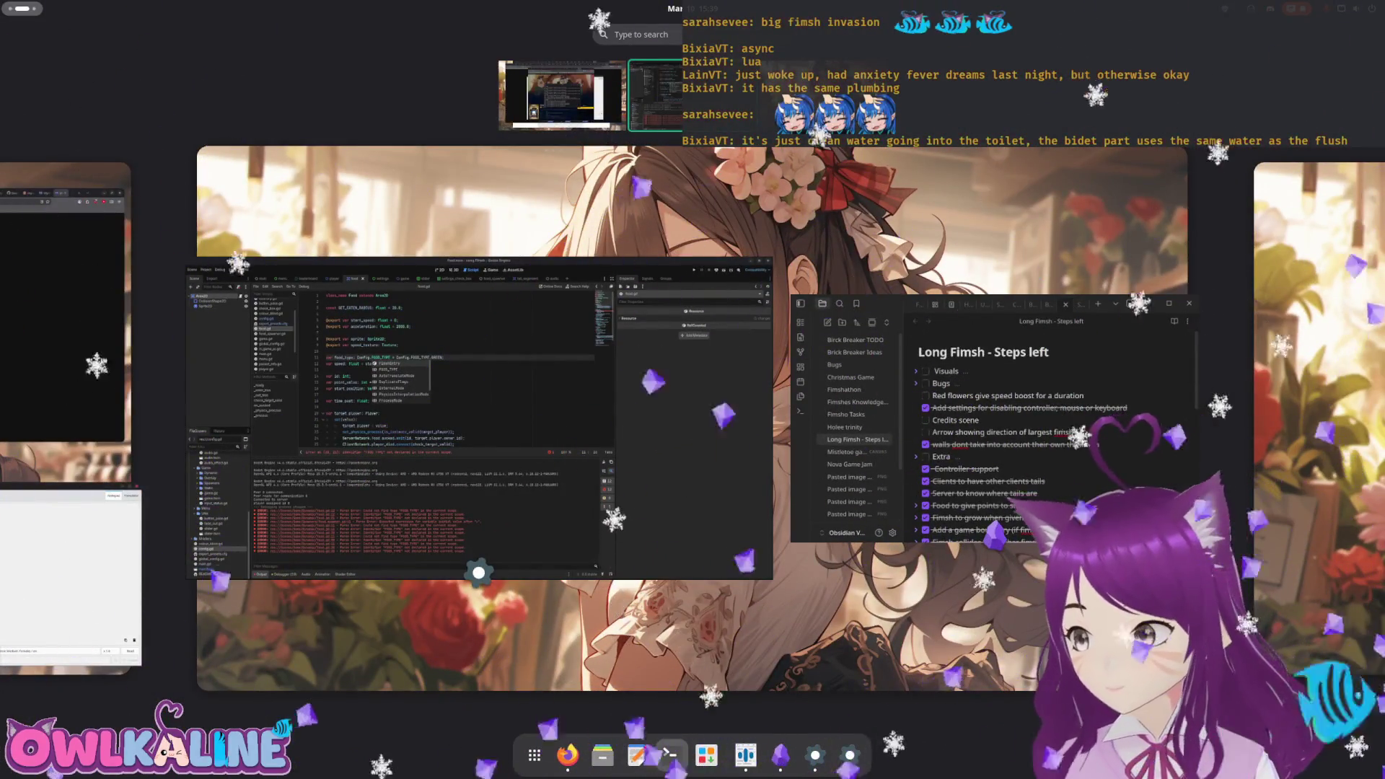
key(super)
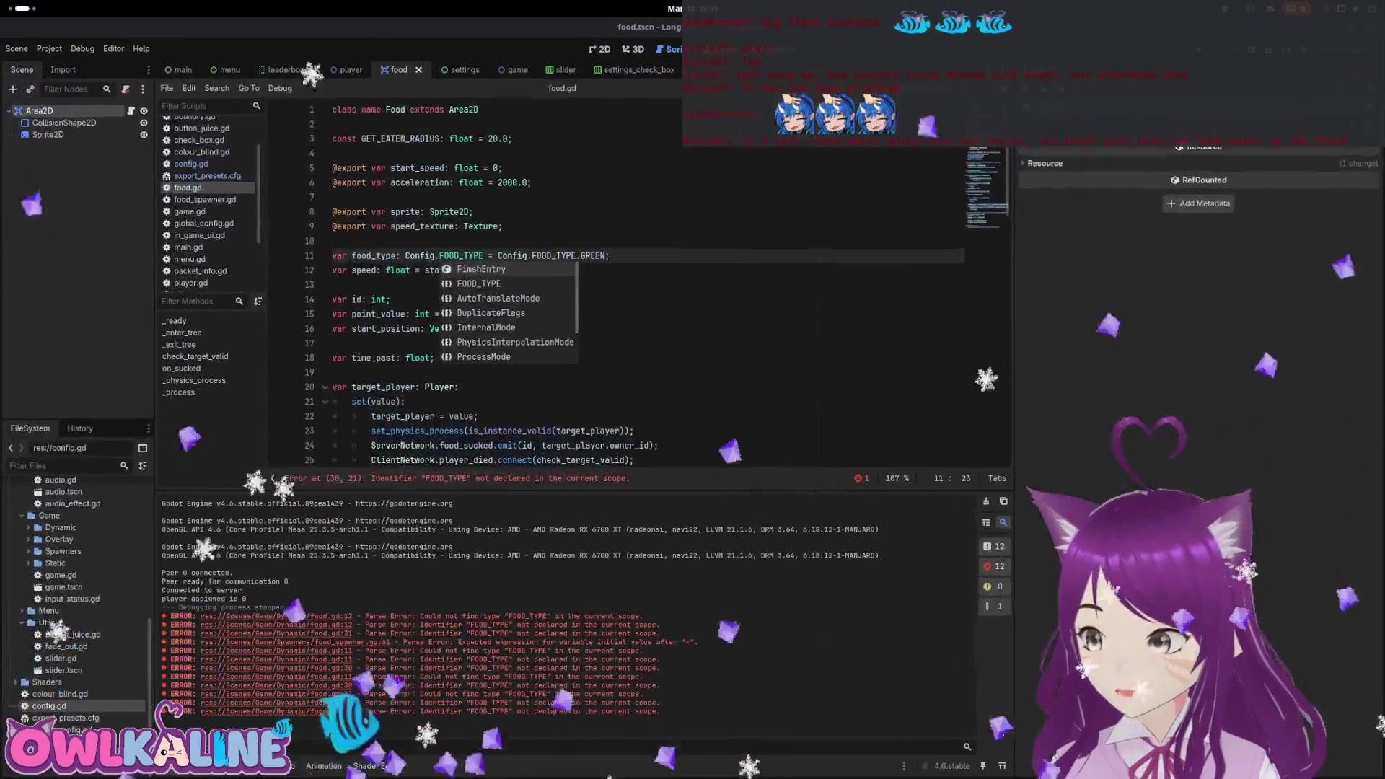
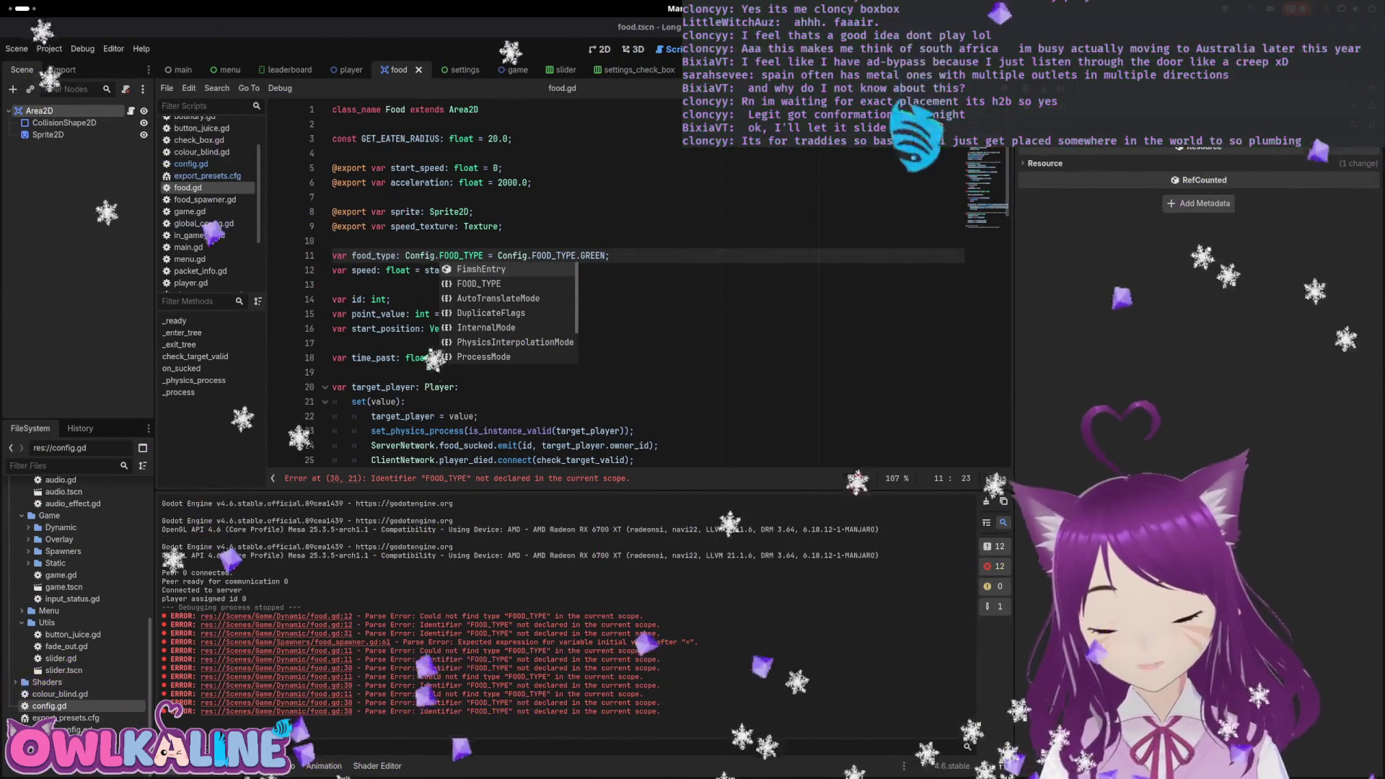
Return to the Godot editor and locate the FOOD_TYPE.SPEED check in food.gd's _ready function.
key(super)
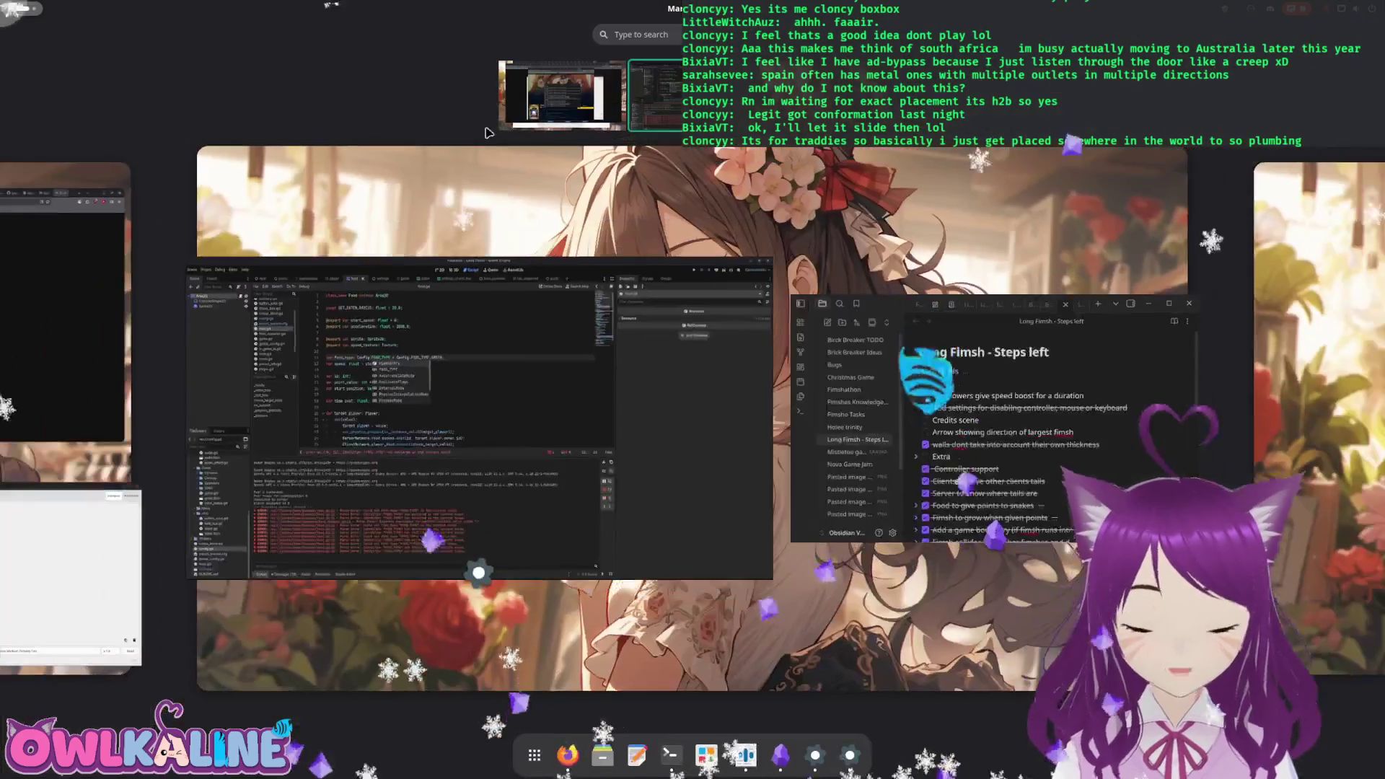
key(super)
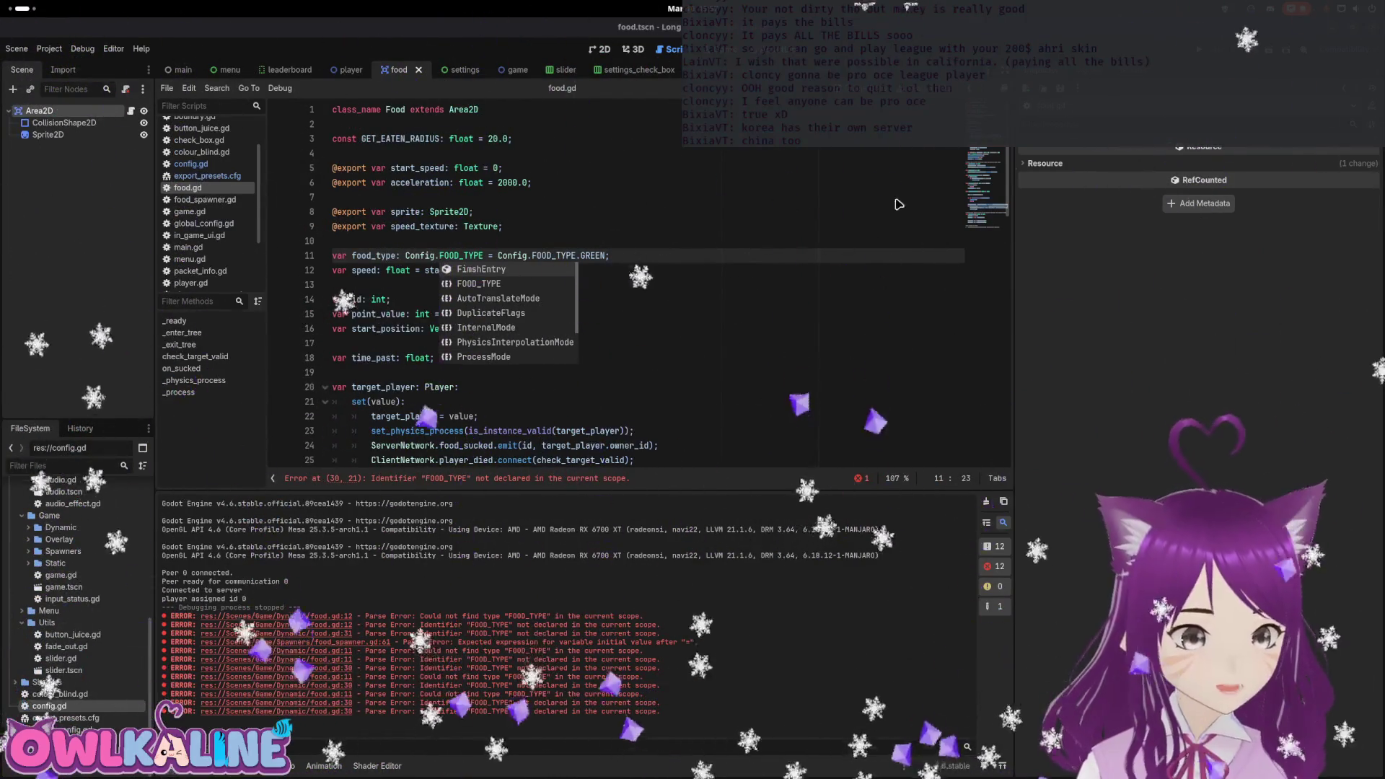
click(835, 285)
scroll(548, 238, down, 10)
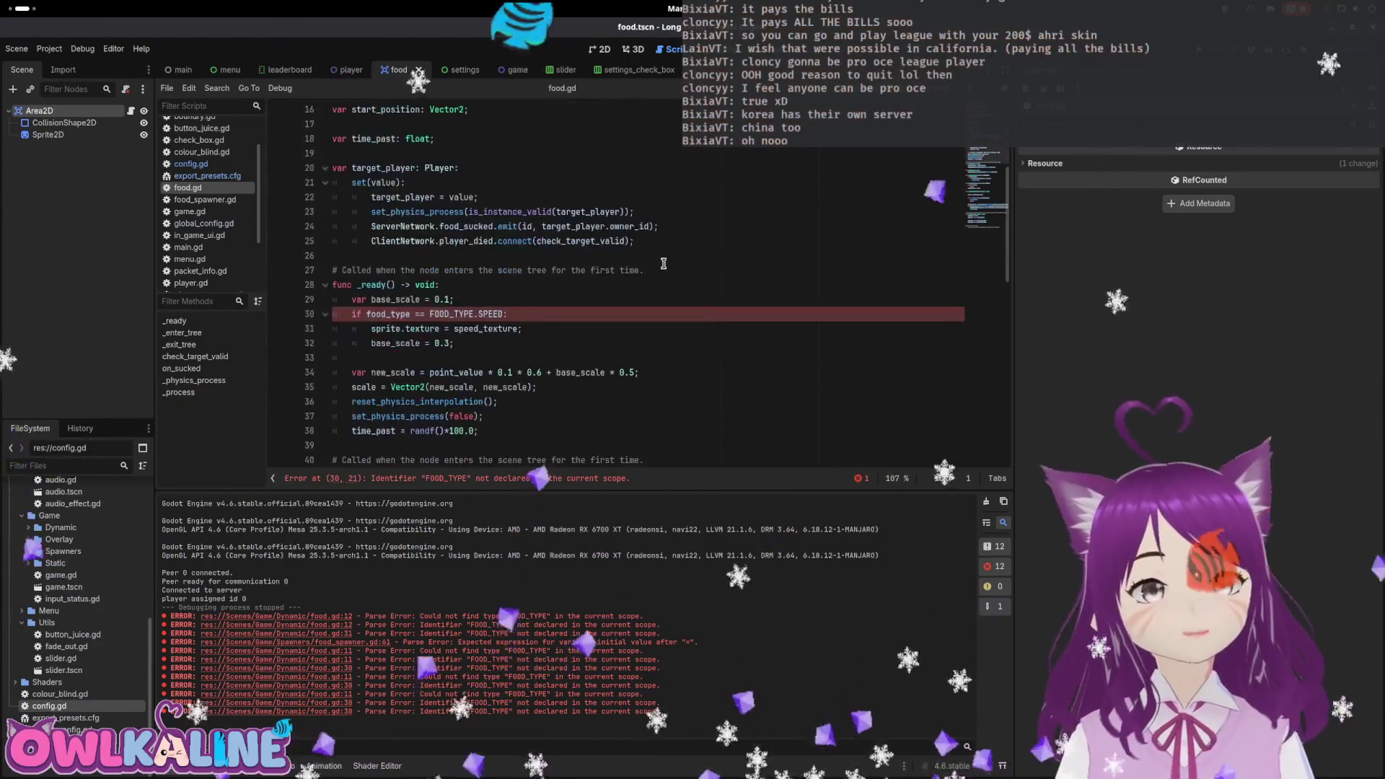
scroll(526, 253, up, 7)
click(523, 358)
click(519, 402)
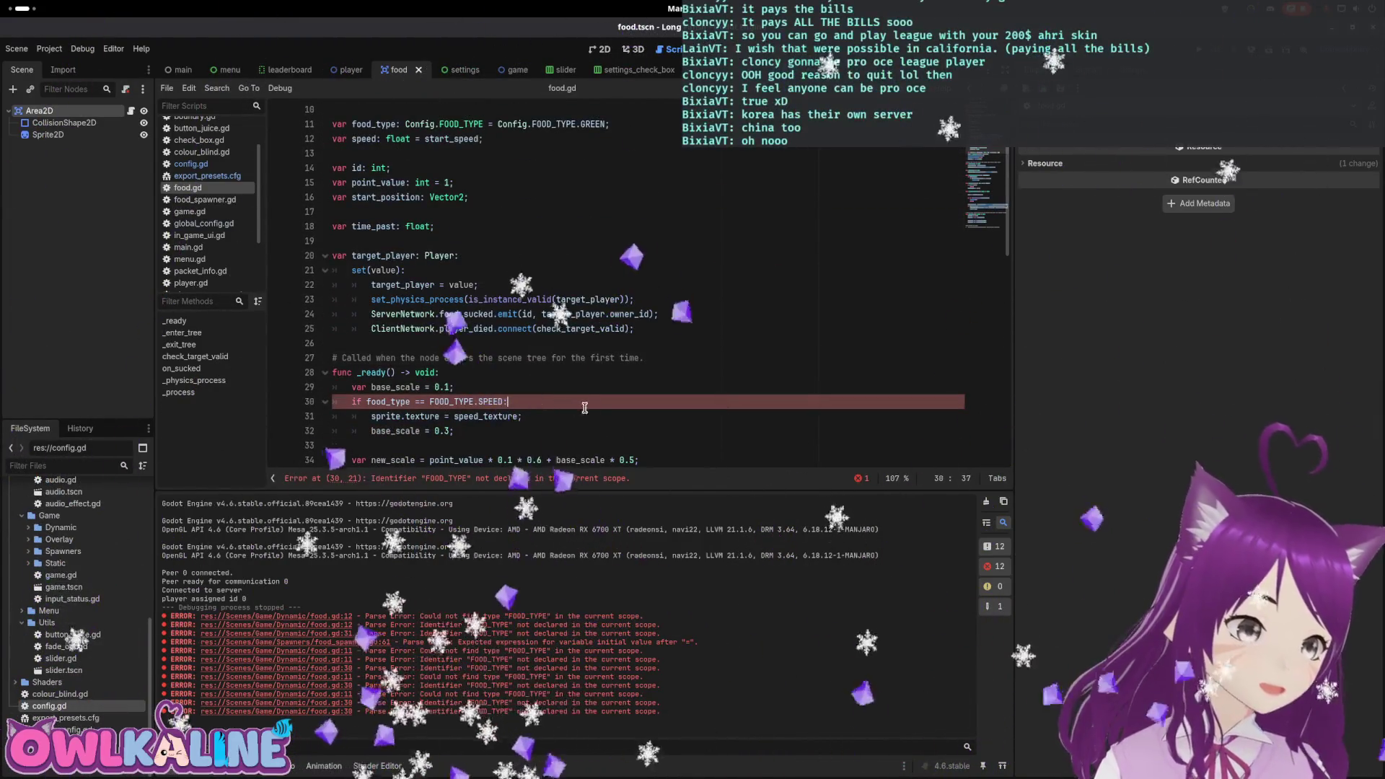
scroll(586, 399, down, 1)
scroll(586, 399, down, 3)
Prefix FOOD_TYPE on line 30 with 'Config.' so the check reads Config.FOOD_TYPE.SPEED.
click(447, 316)
click(431, 314)
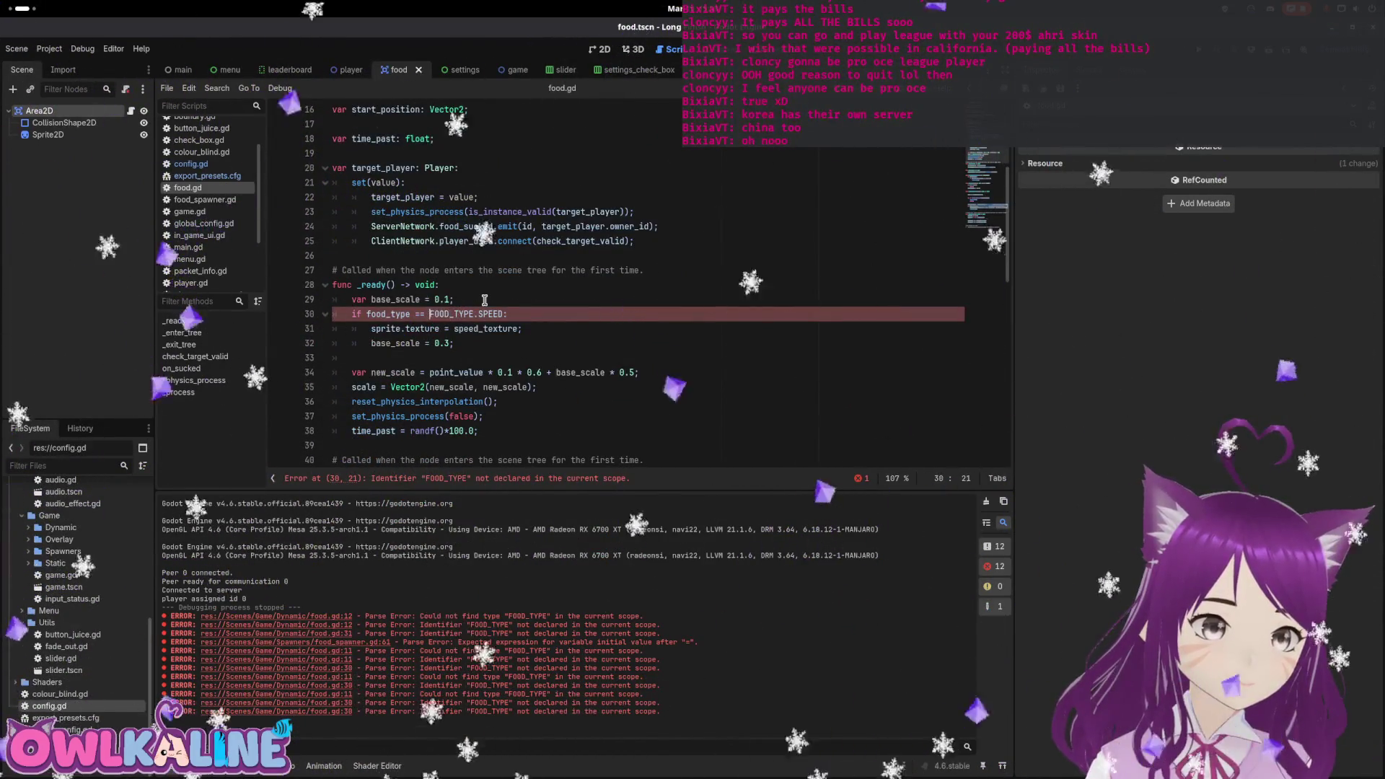
text(Config.)
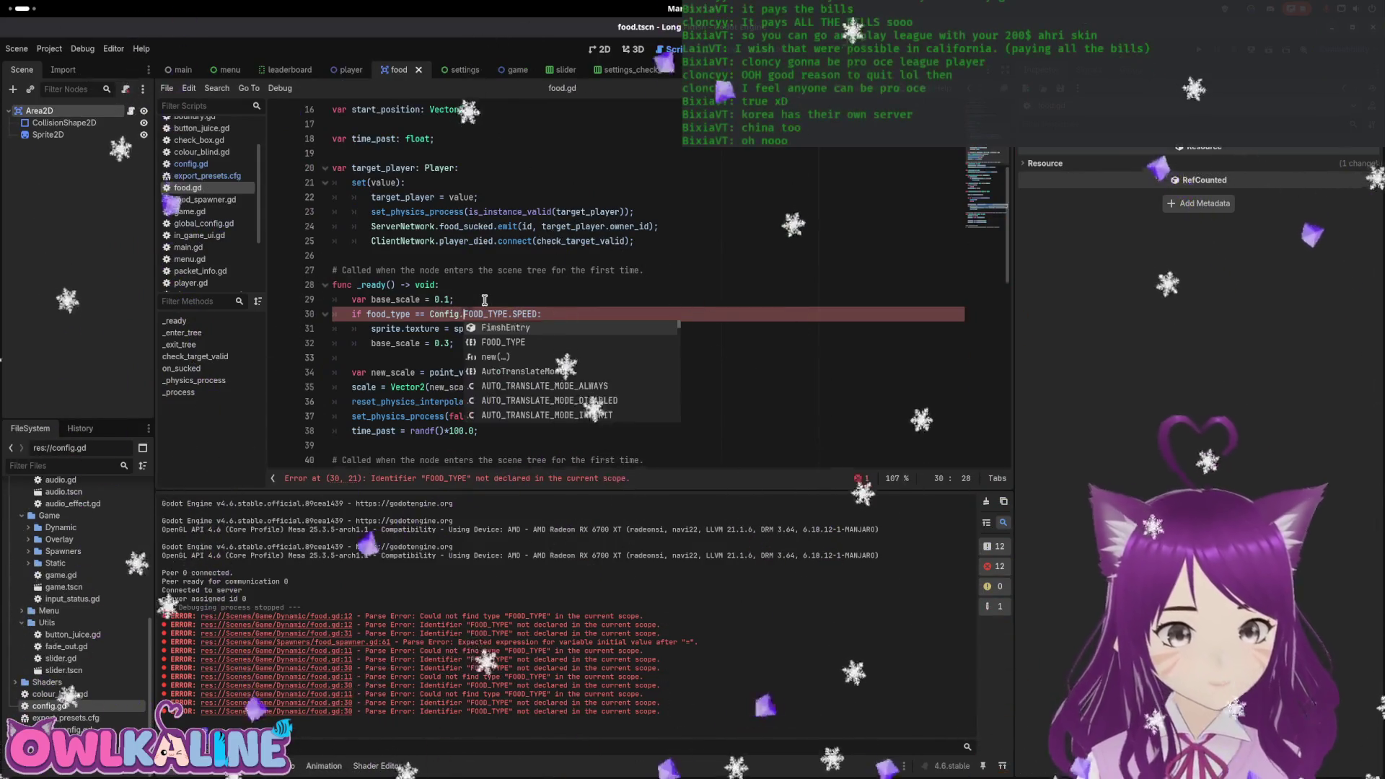
click(599, 289)
Review the rest of food.gd through _exit_tree and _physics_process, returning to the SPEED block.
scroll(599, 290, down, 2)
click(523, 228)
scroll(524, 229, down, 1)
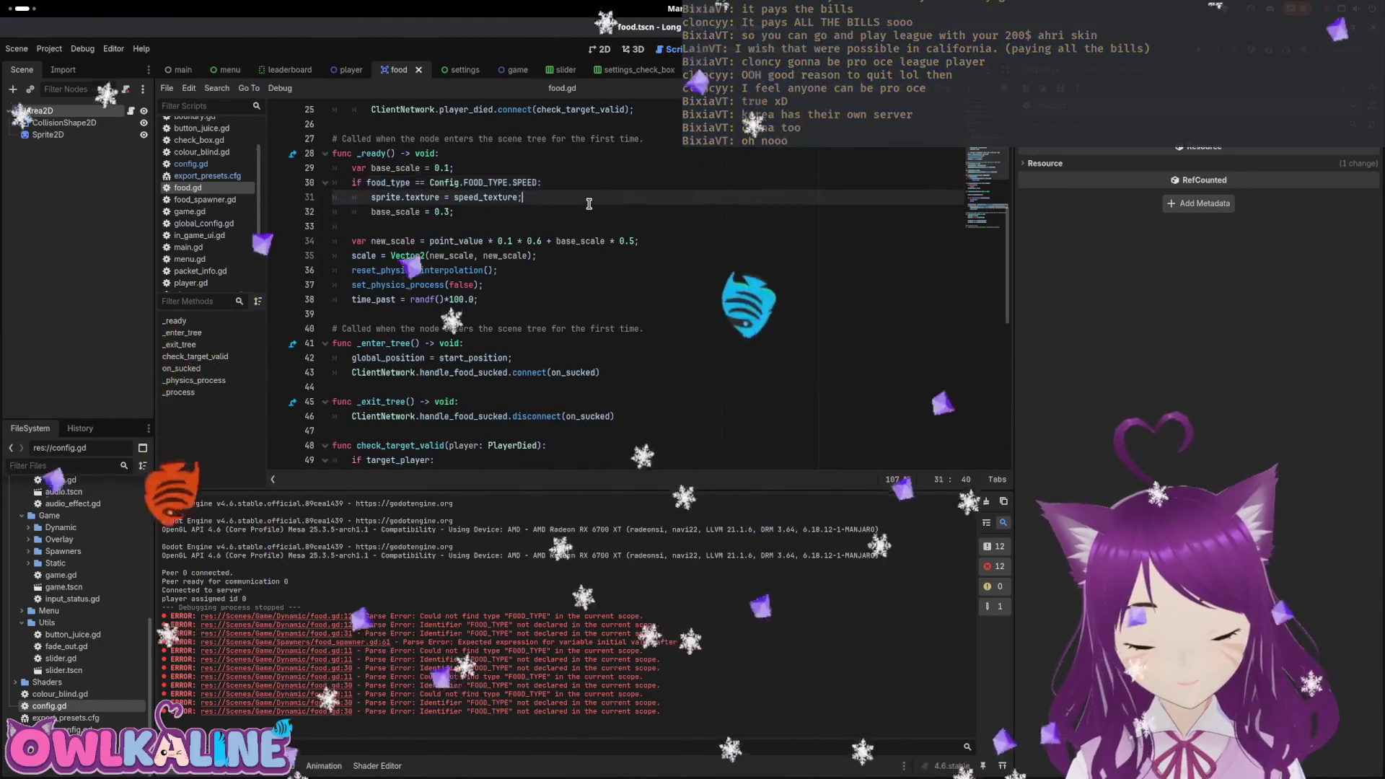
click(550, 226)
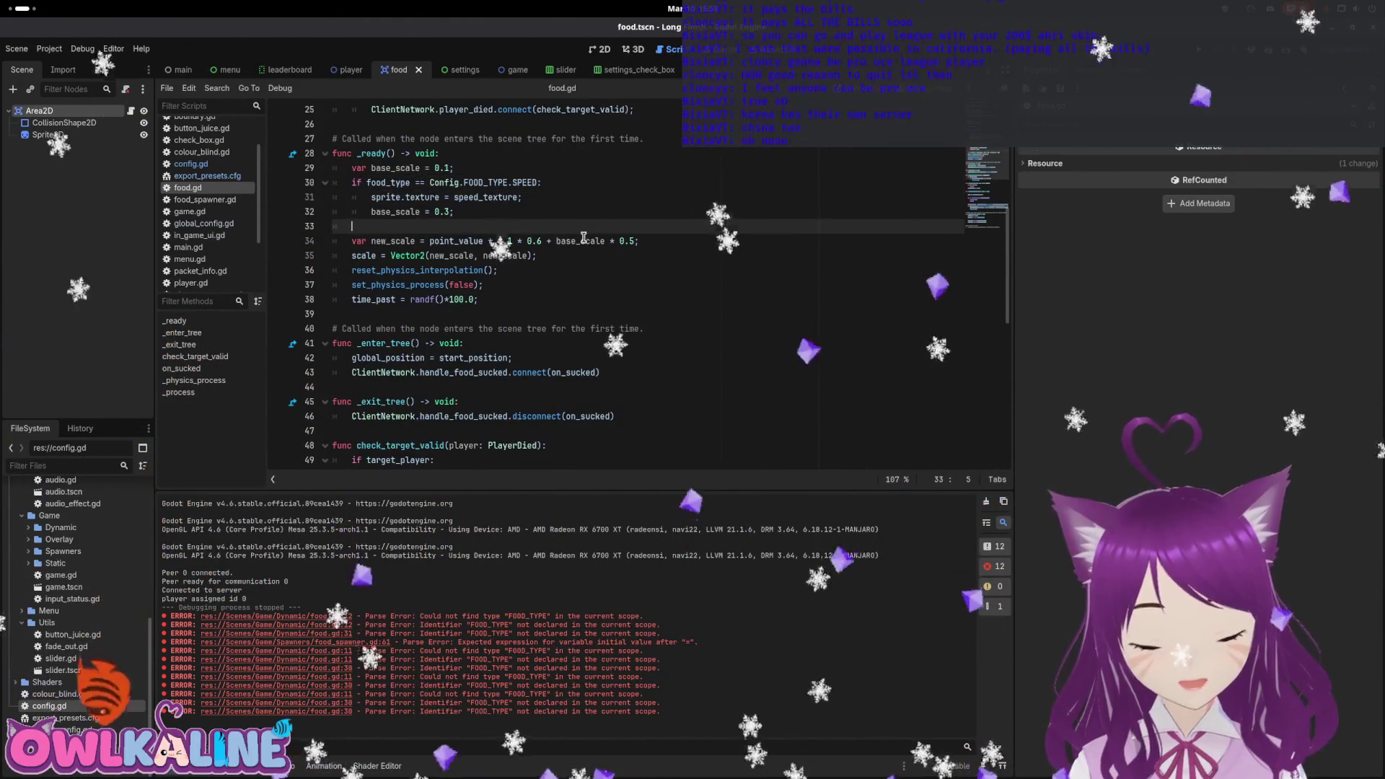
scroll(604, 238, down, 3)
click(629, 271)
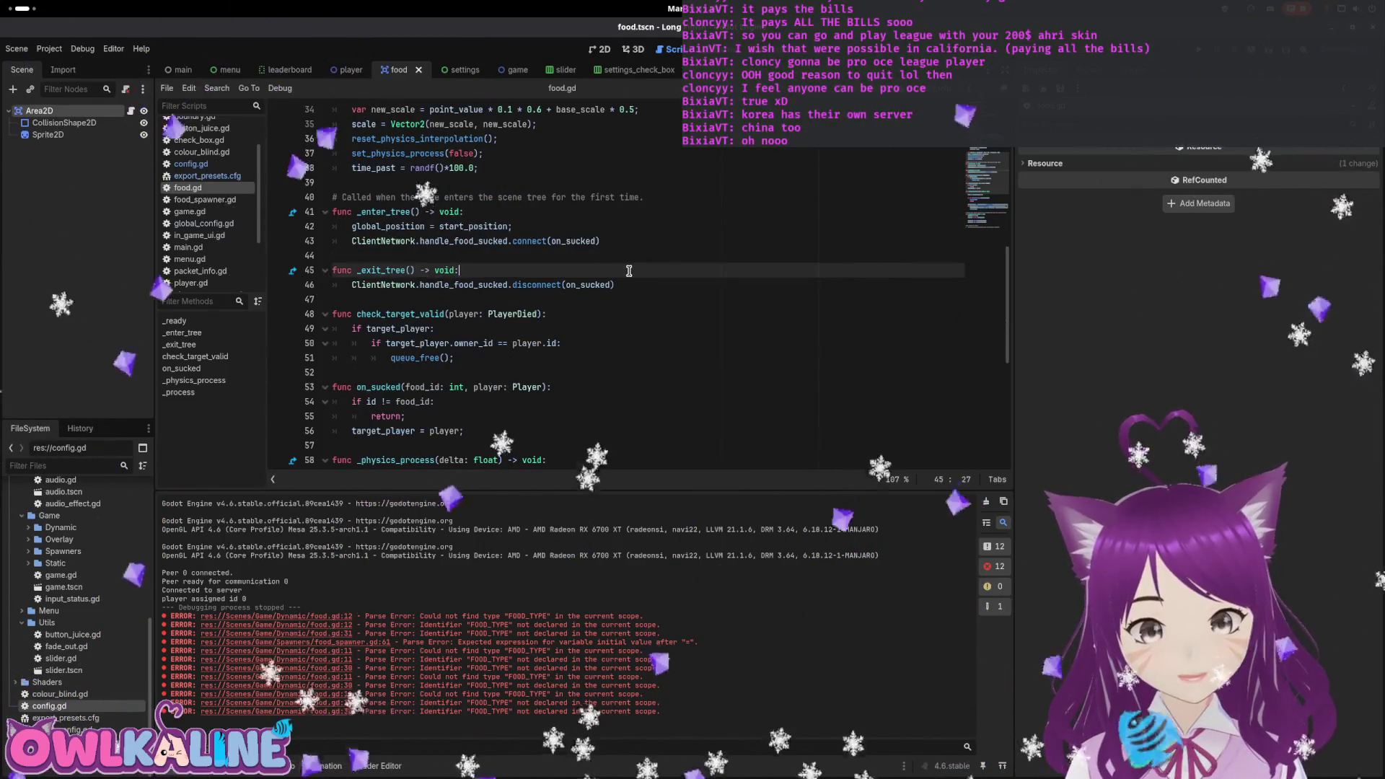
scroll(629, 271, down, 6)
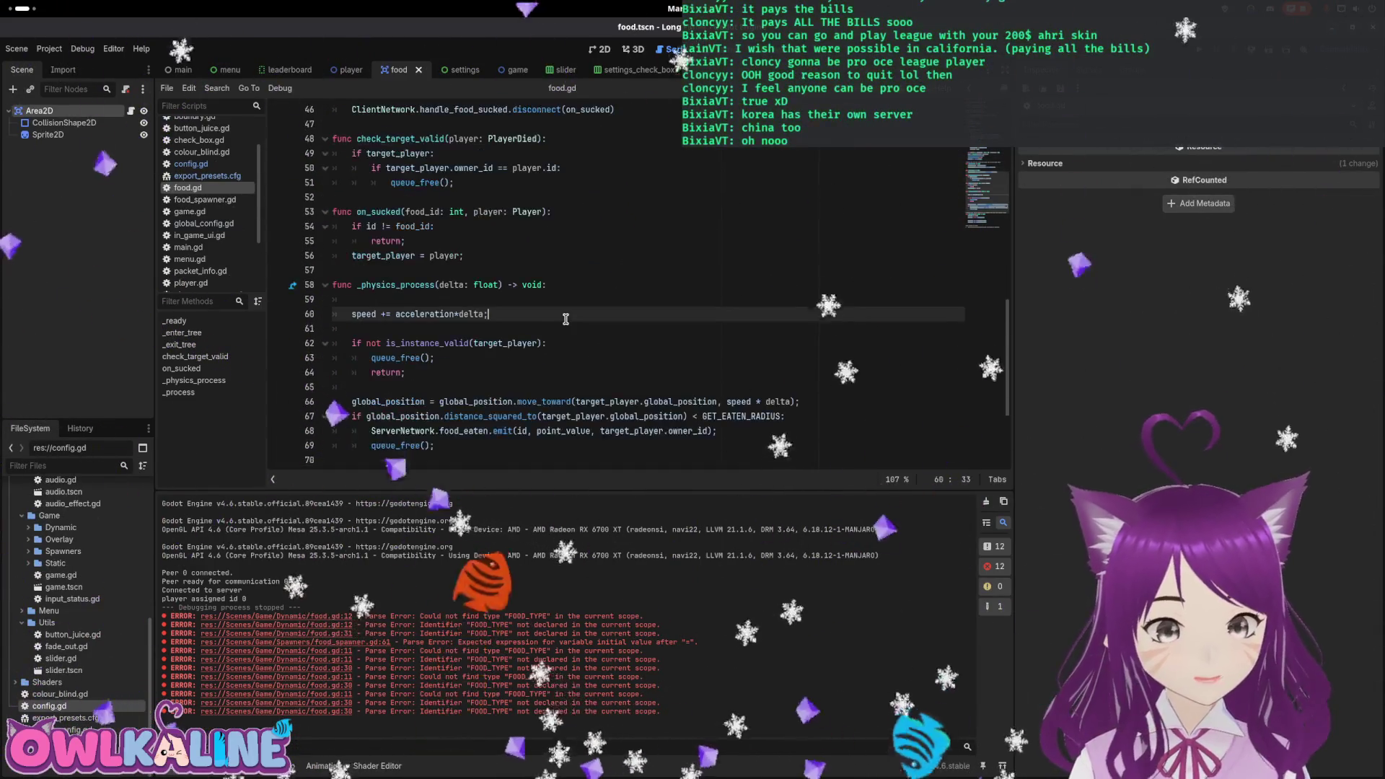
click(629, 271)
scroll(522, 306, down, 2)
click(550, 355)
scroll(625, 379, up, 19)
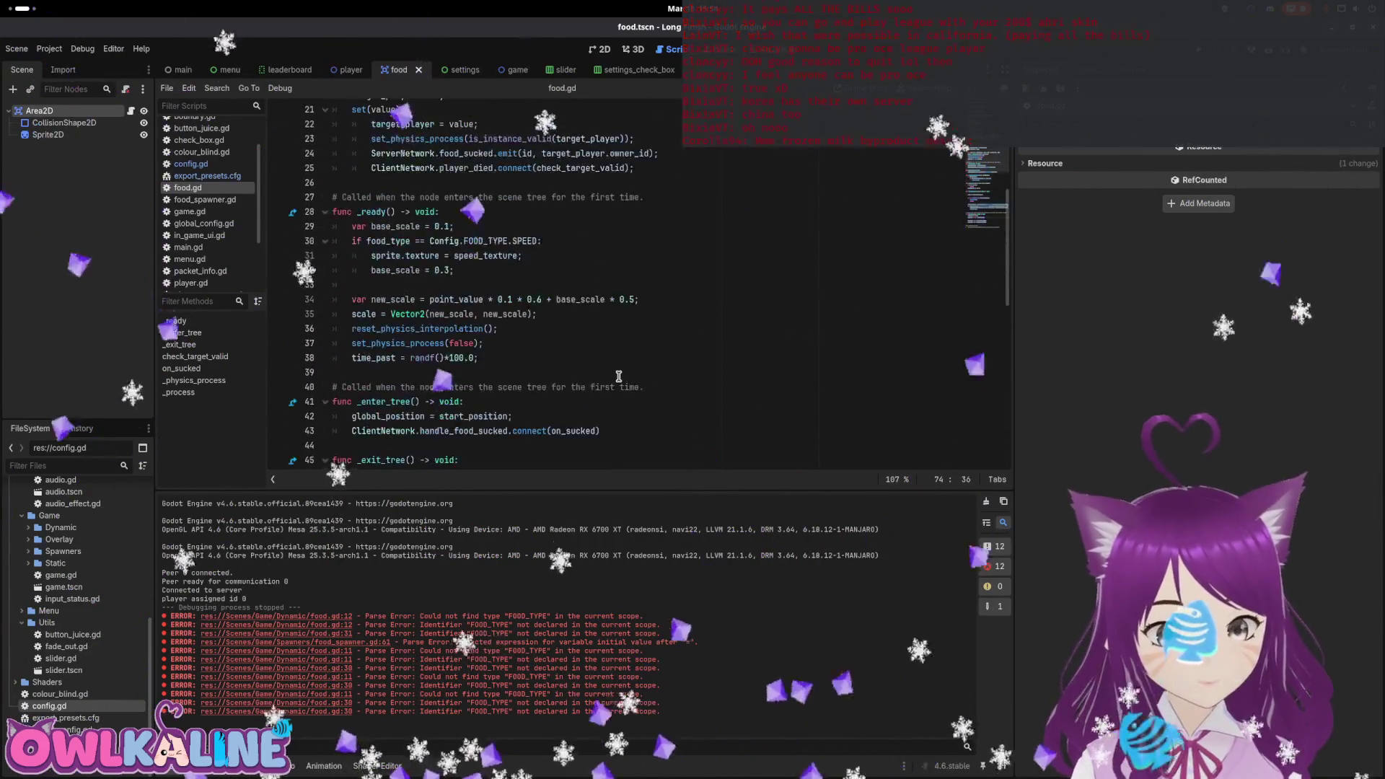
scroll(587, 345, down, 5)
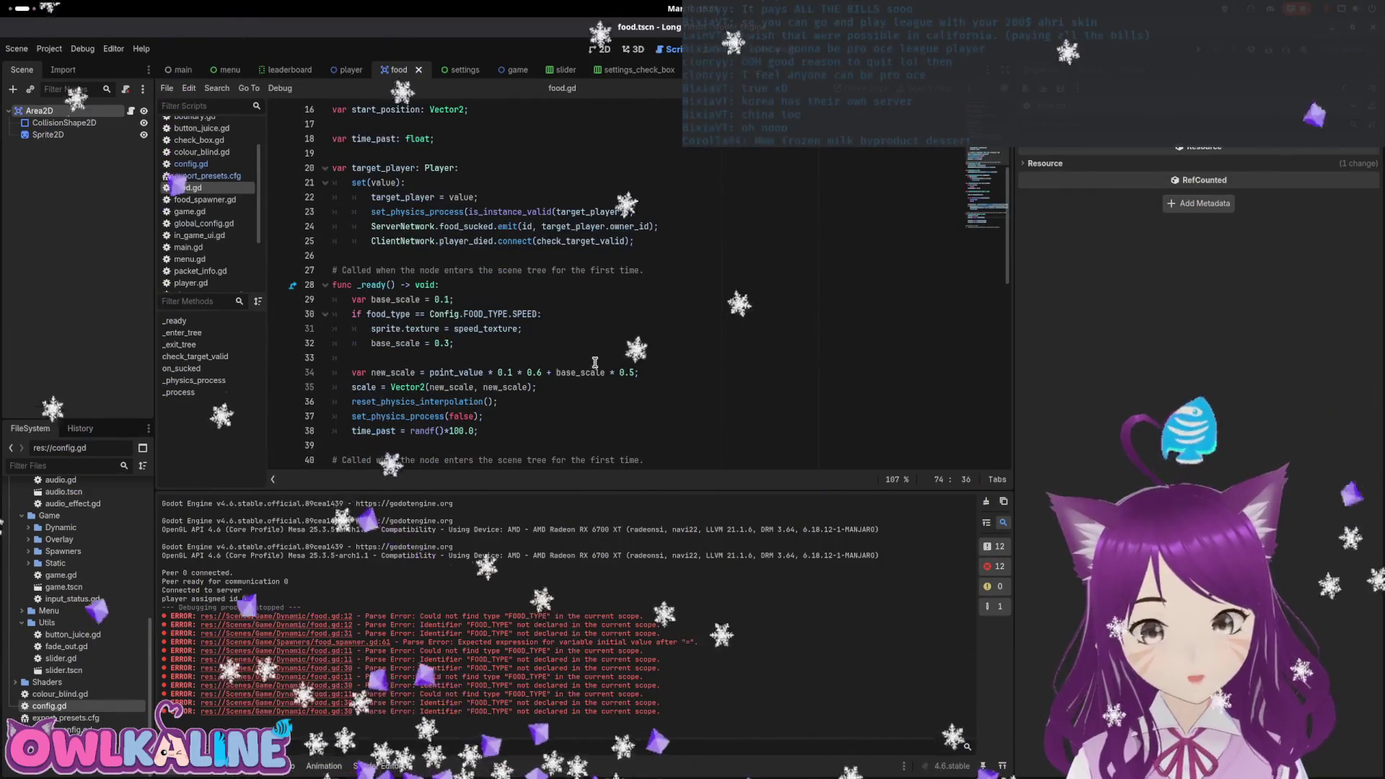
click(572, 339)
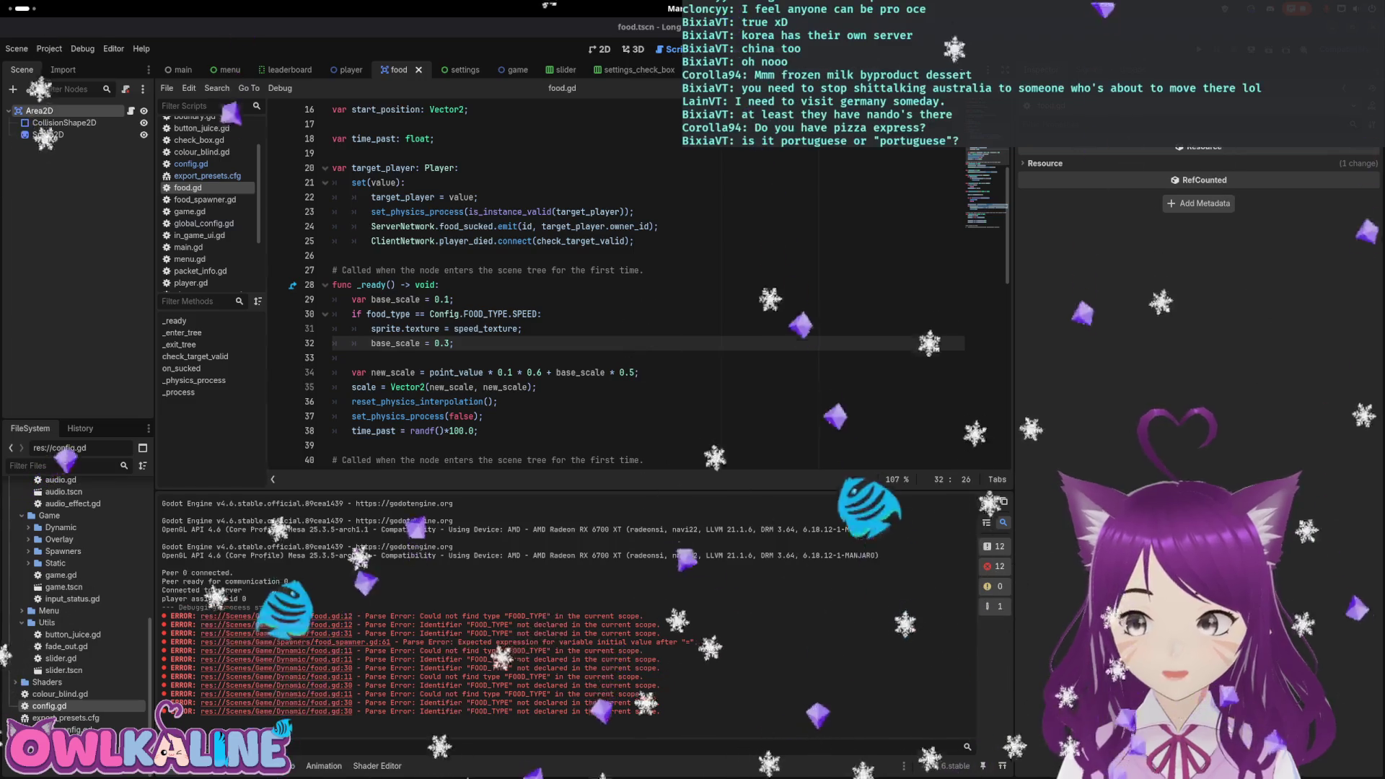
Open the GNOME Activities overview showing all open windows beside Godot.
key(super)
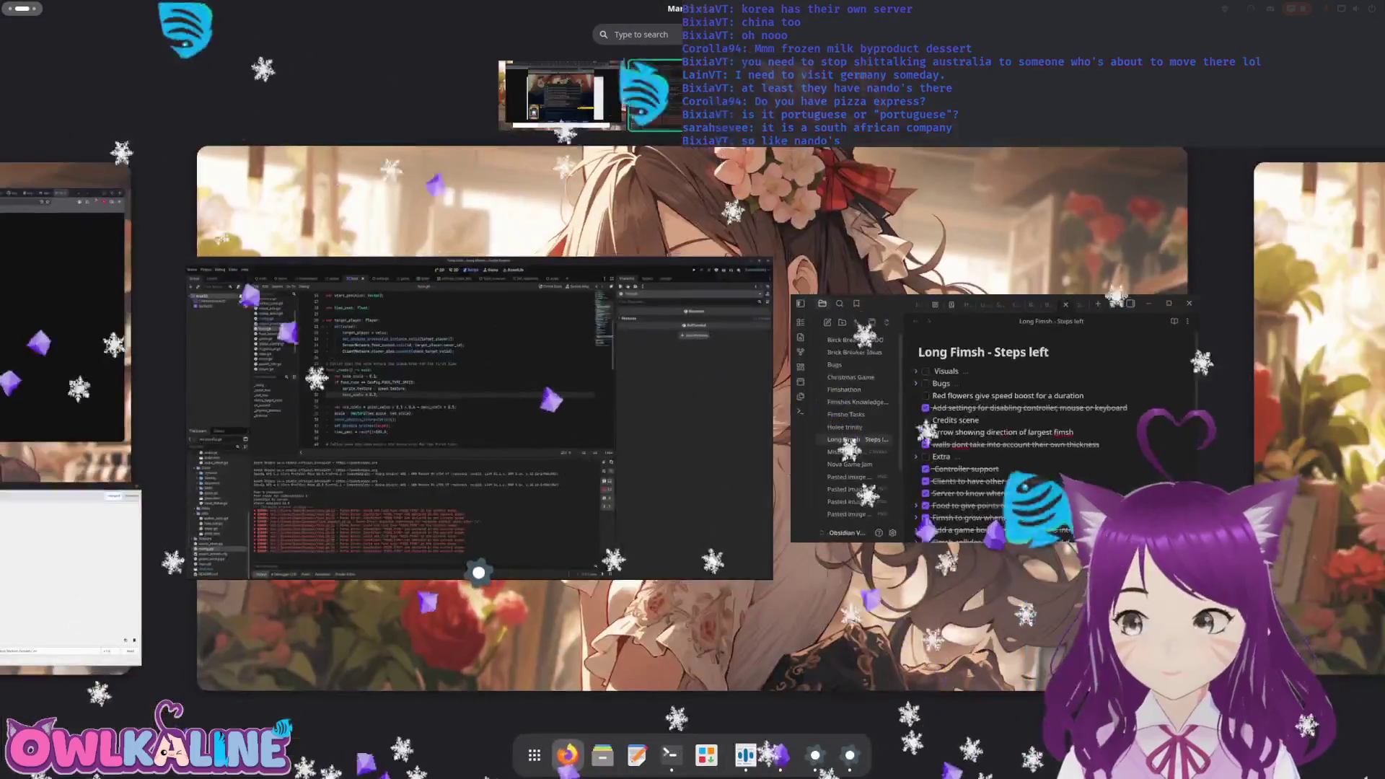
key(super)
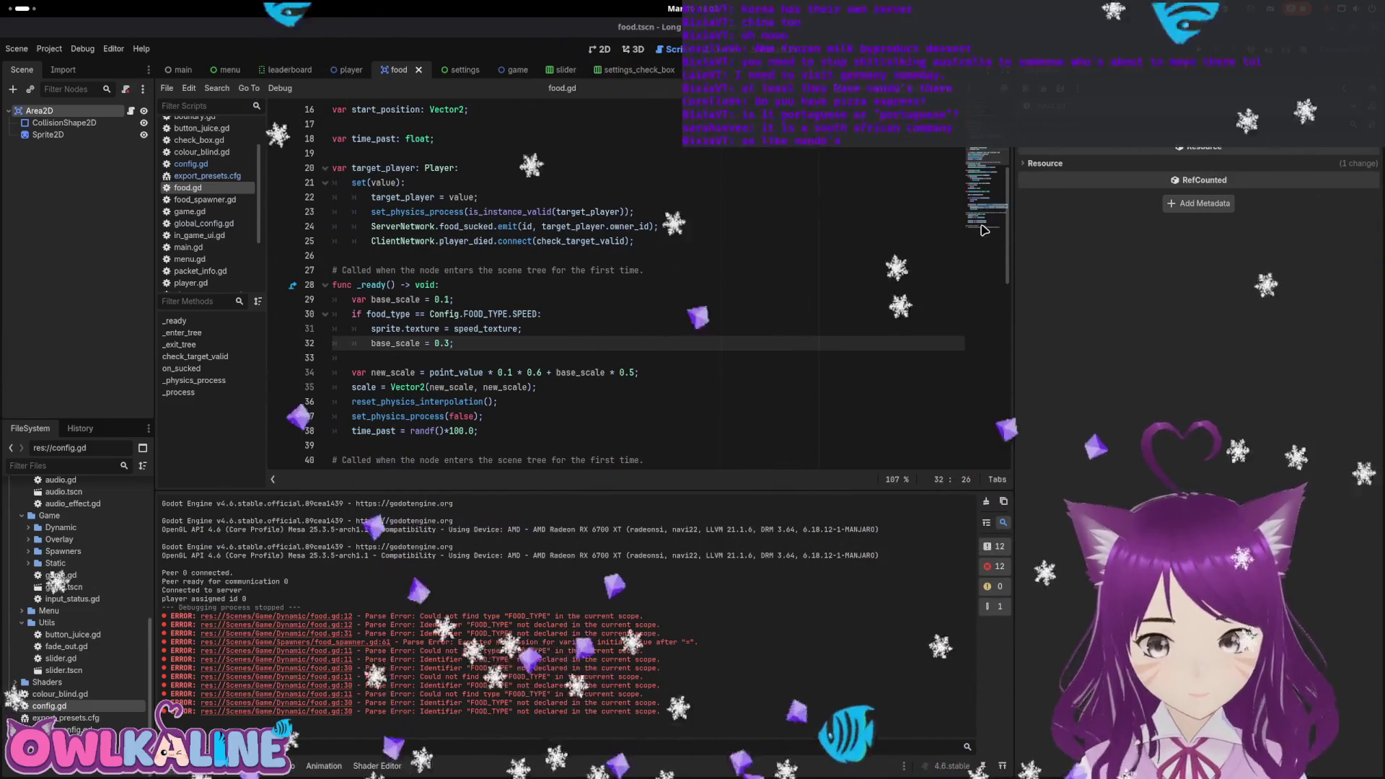
key(super)
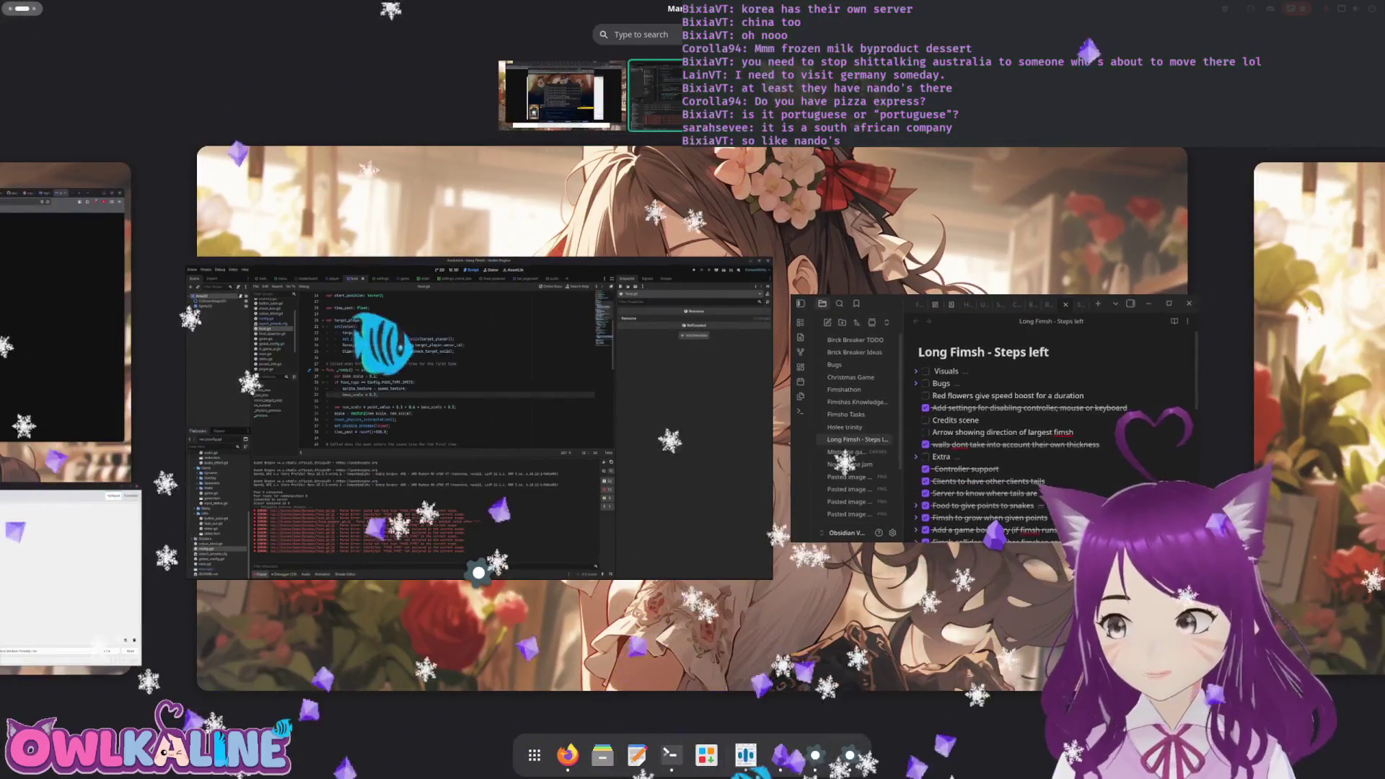
Close the Activities overview to get back to food.gd in the Godot editor.
key(super)
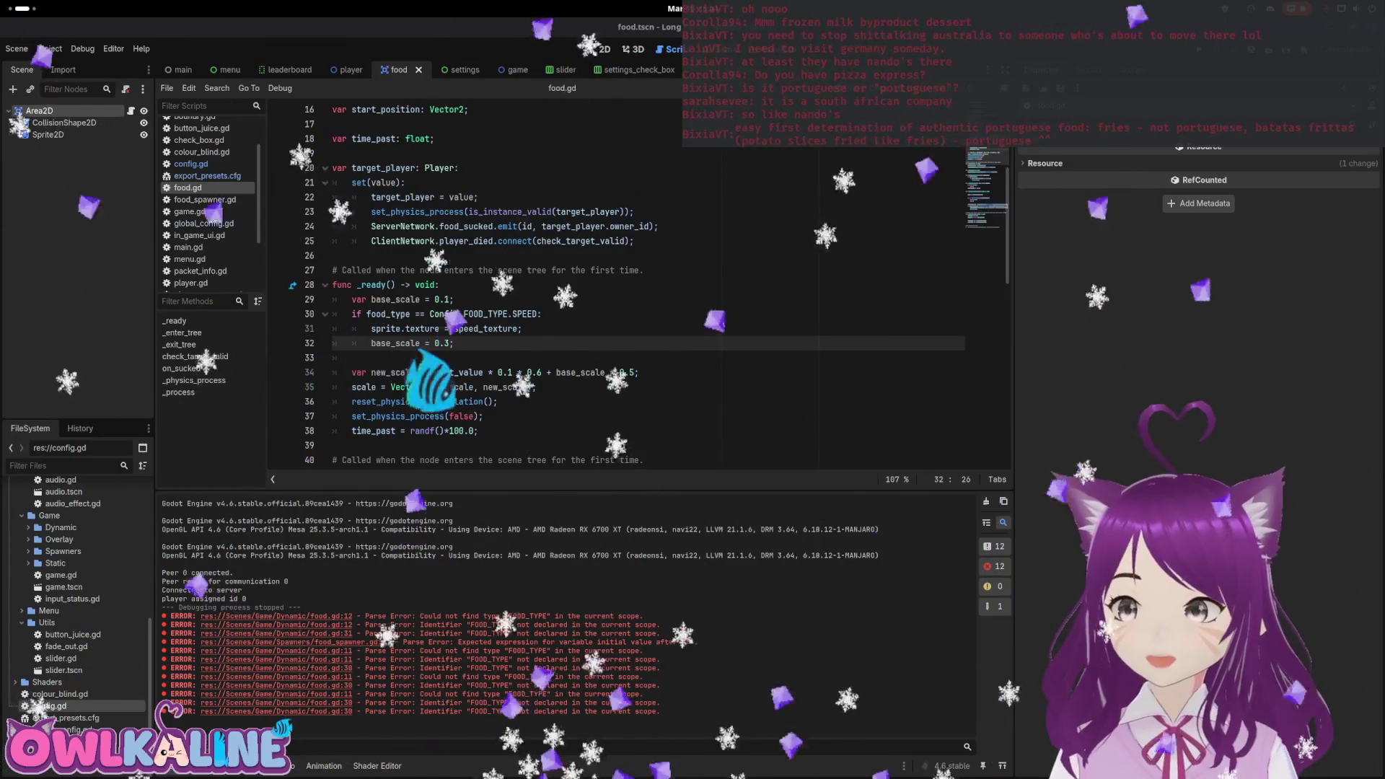
Capture a full-screen screenshot of food.gd and its parse errors with the GNOME screenshot tool.
key(Print)
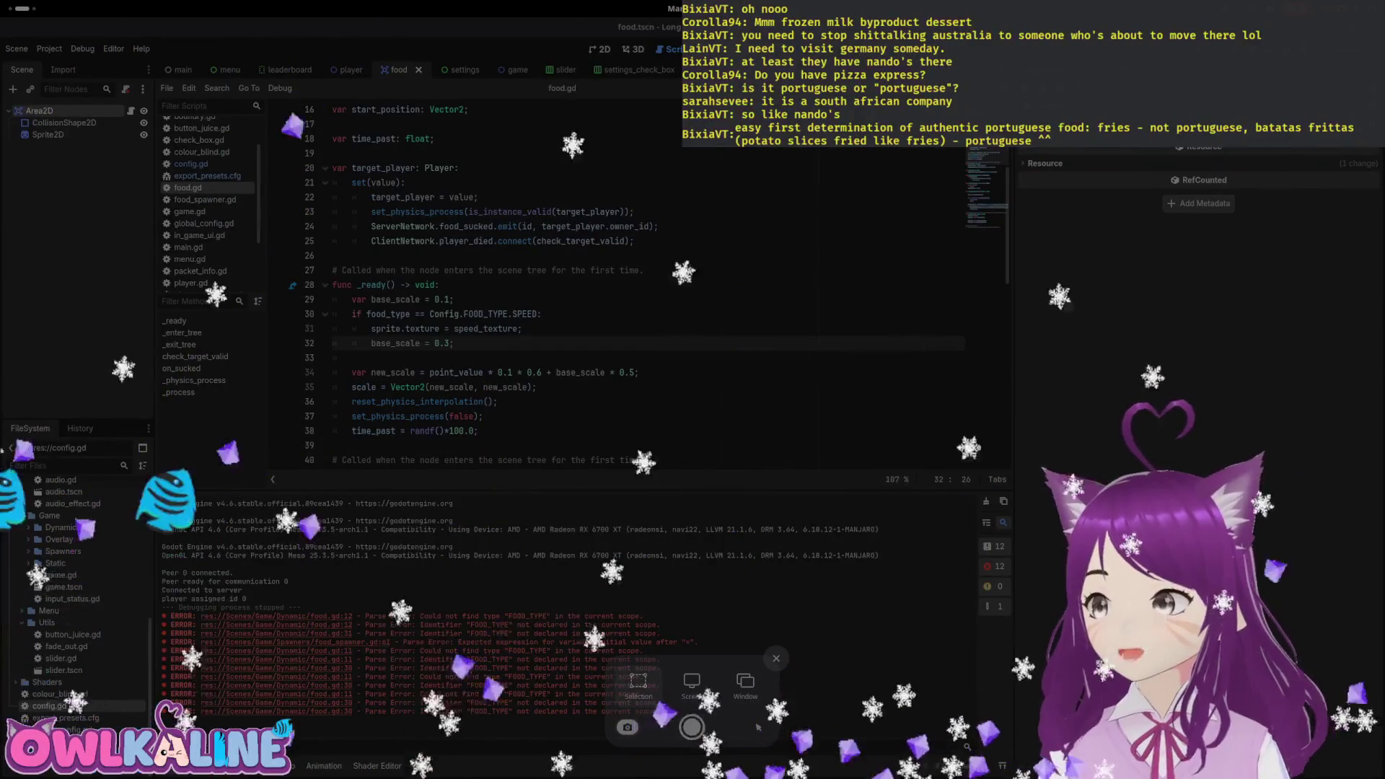
key(Return)
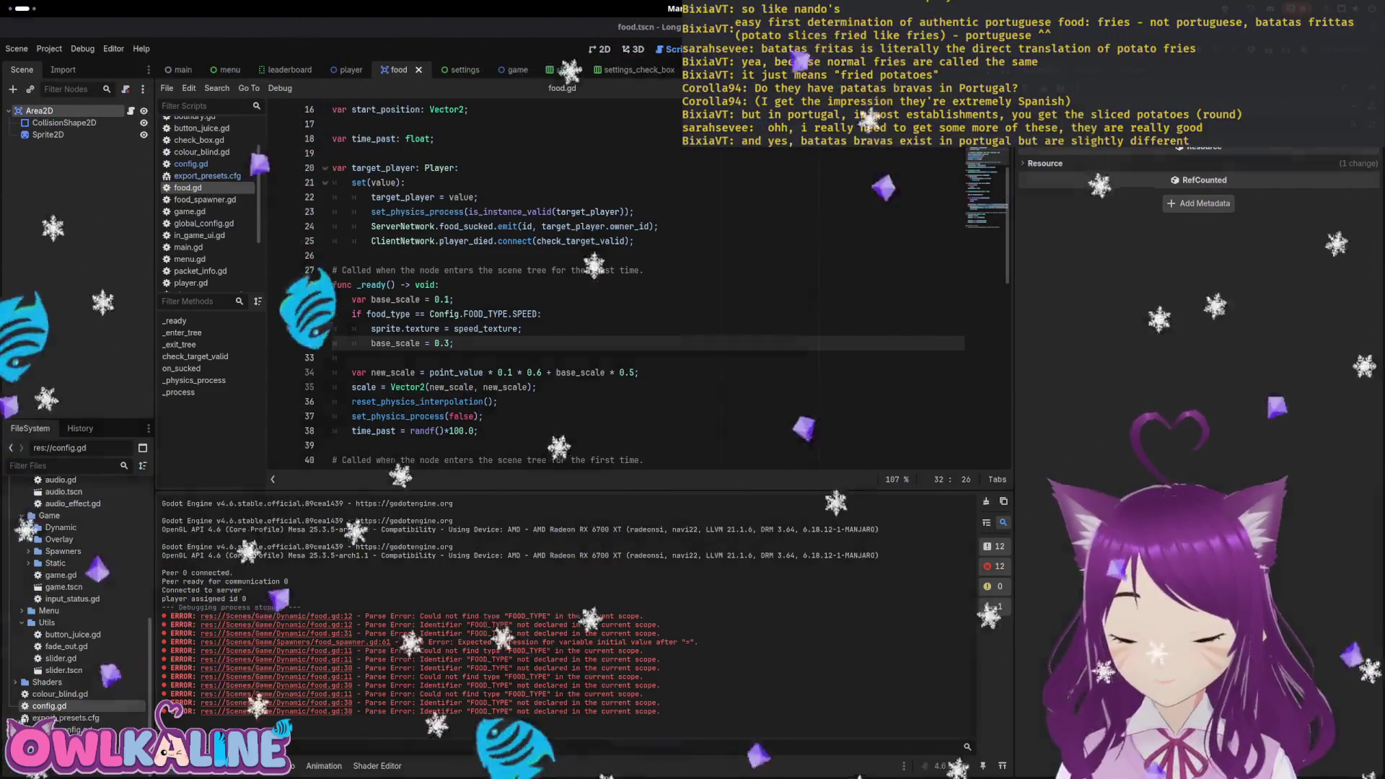
Bring up the GNOME screenshot toolbar over food.gd and its FOOD_TYPE error output.
key(Print)
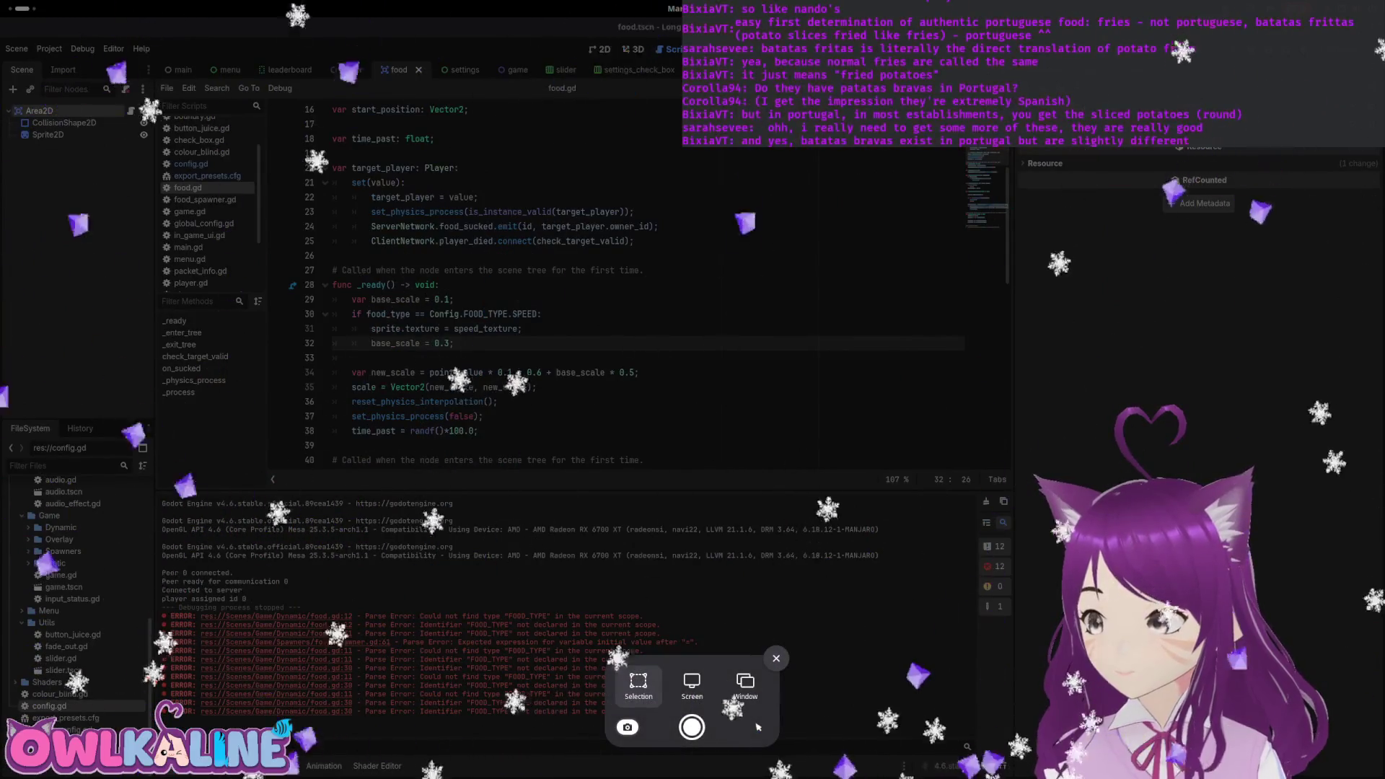
Take the pending screenshot, then reopen the screenshot toolbar over food.gd's parse errors.
key(Return)
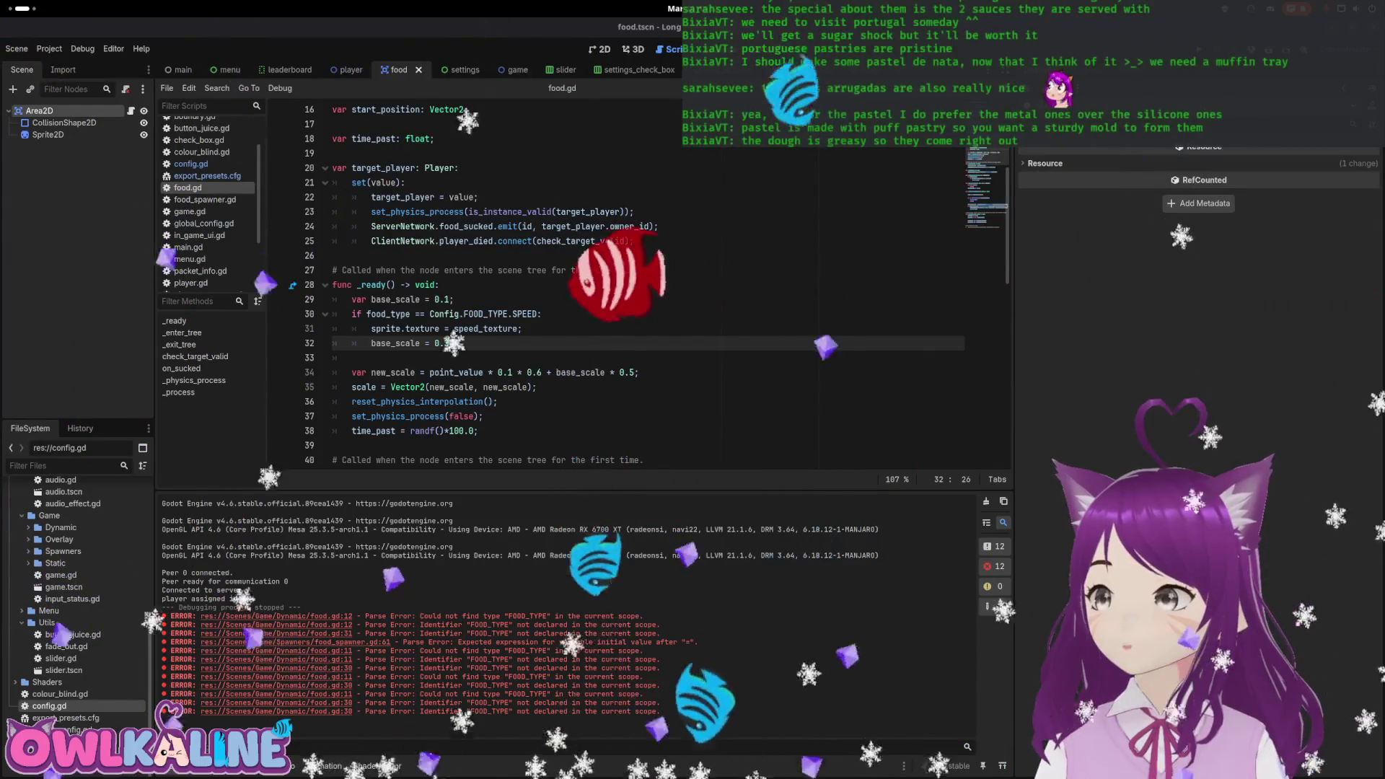
key(Print)
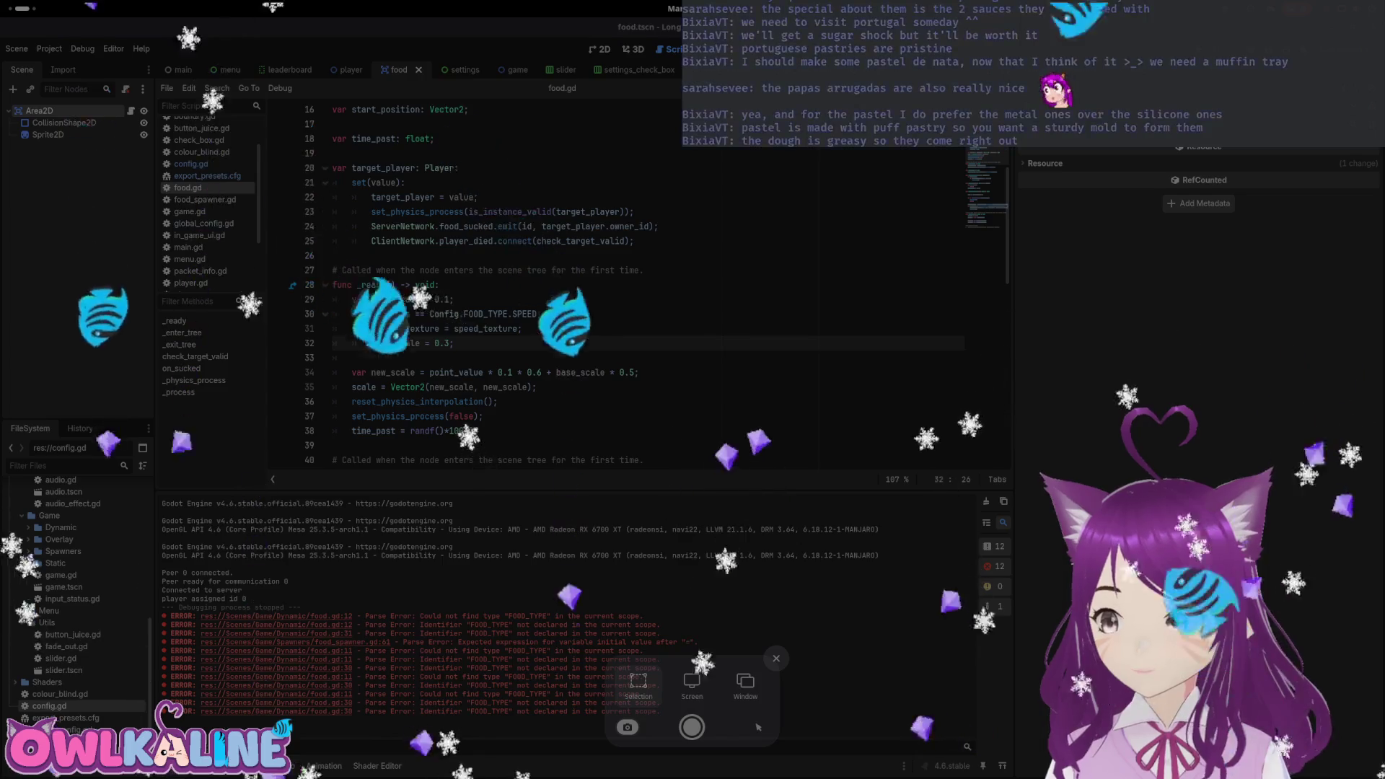
Save the screenshot of food.gd's errors, then show the notifications and calendar panel.
key(Return)
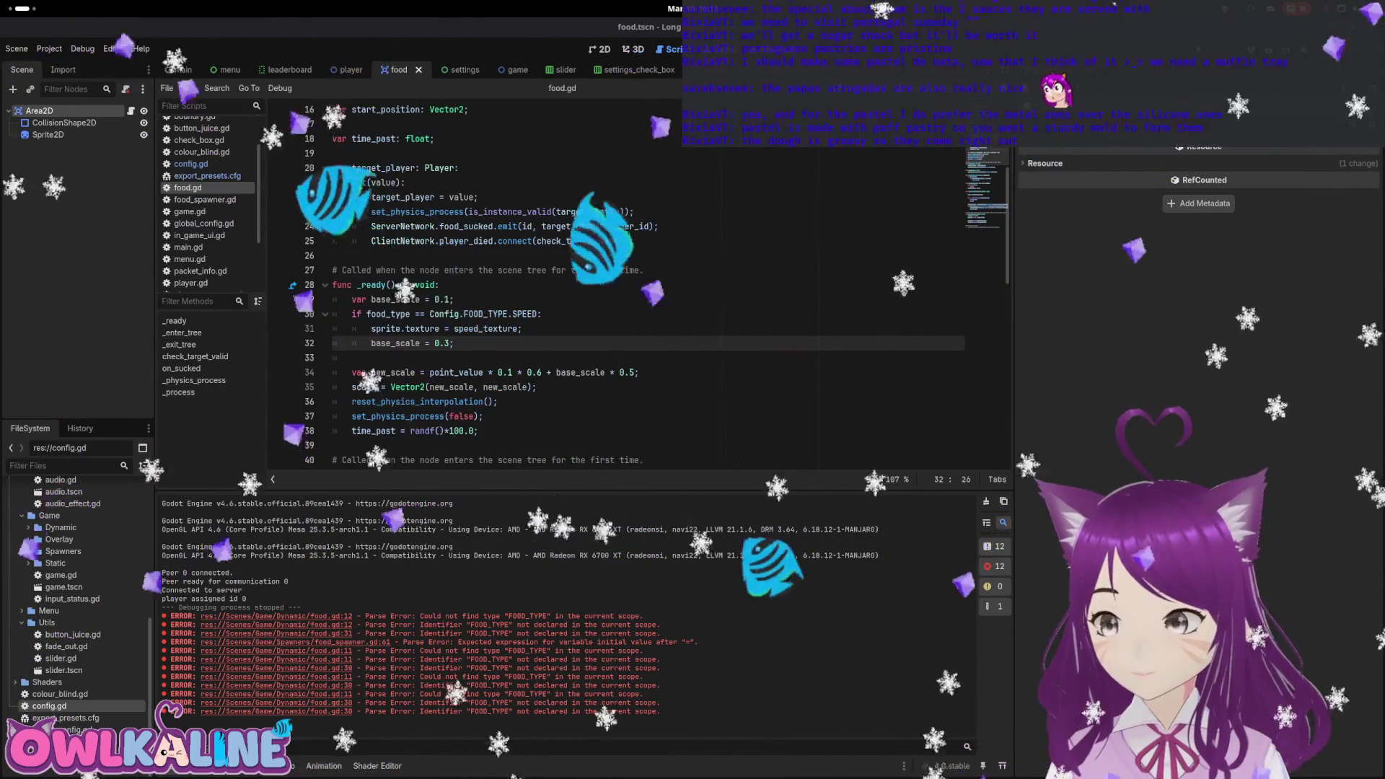
key(super+v)
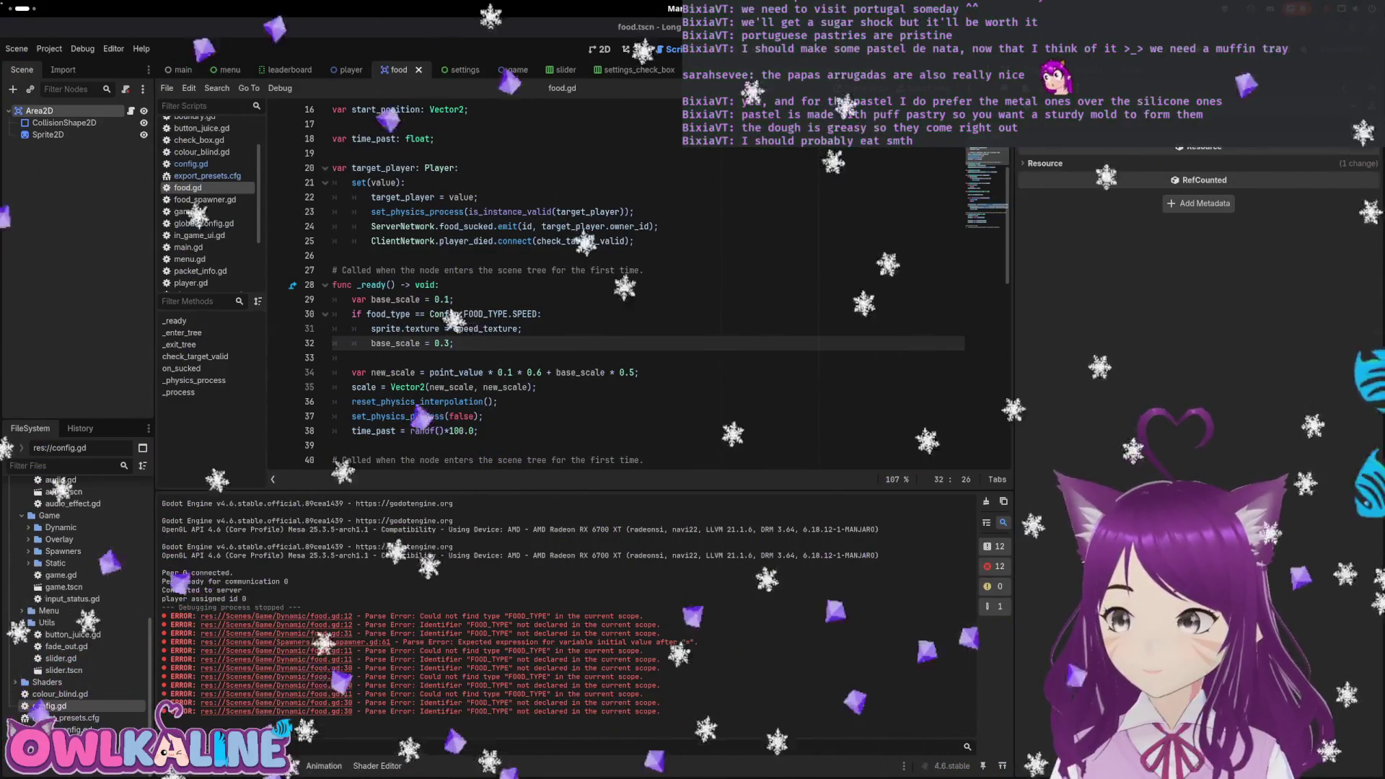
click(604, 332)
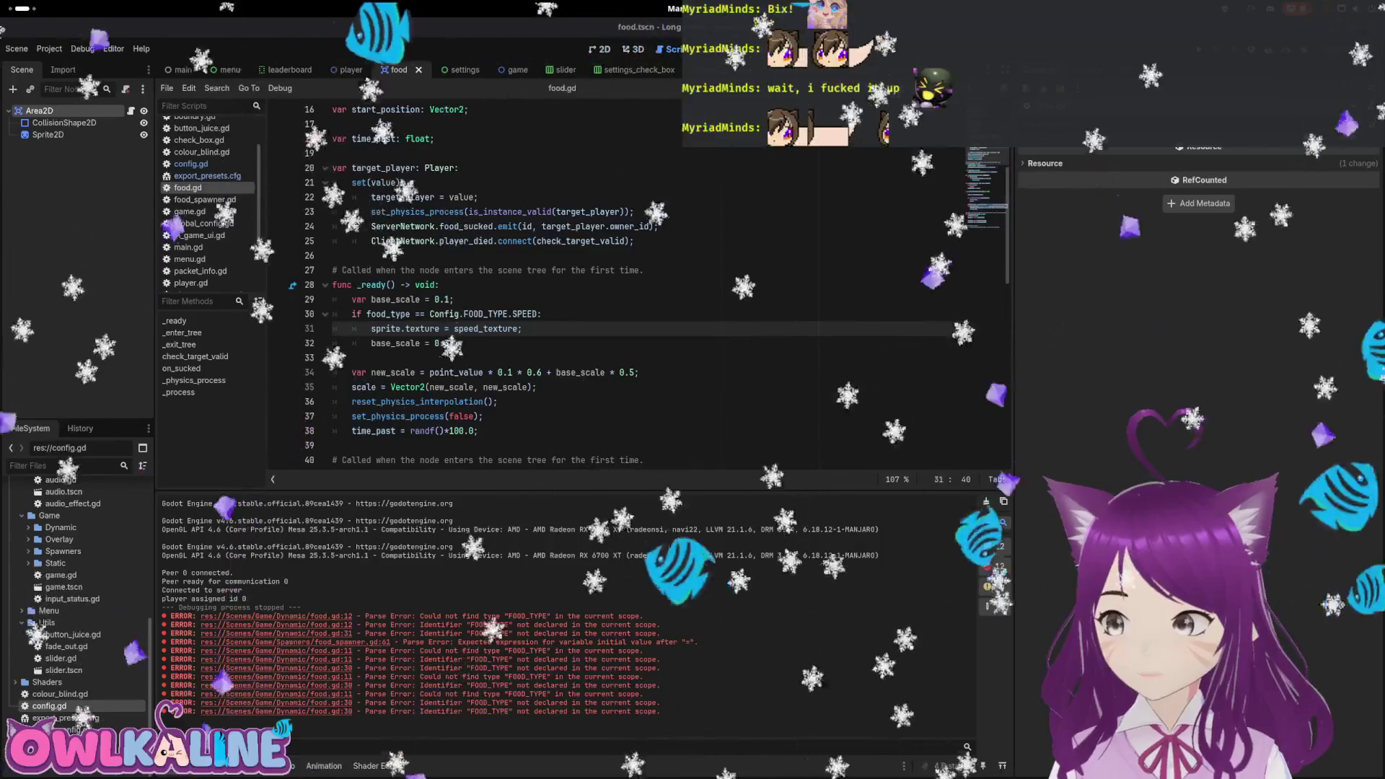
key(Up)
key(Up)
scroll(559, 265, down, 3)
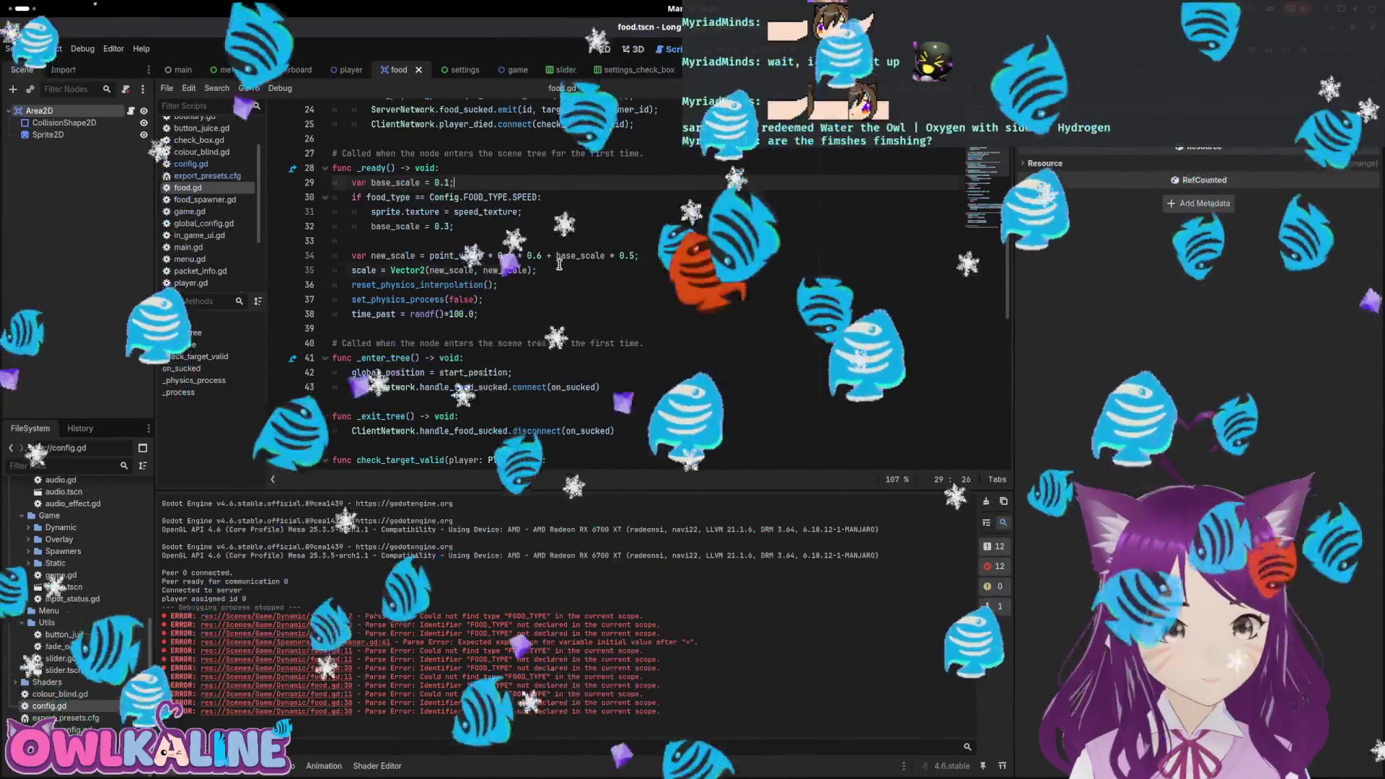
click(560, 264)
scroll(511, 305, up, 2)
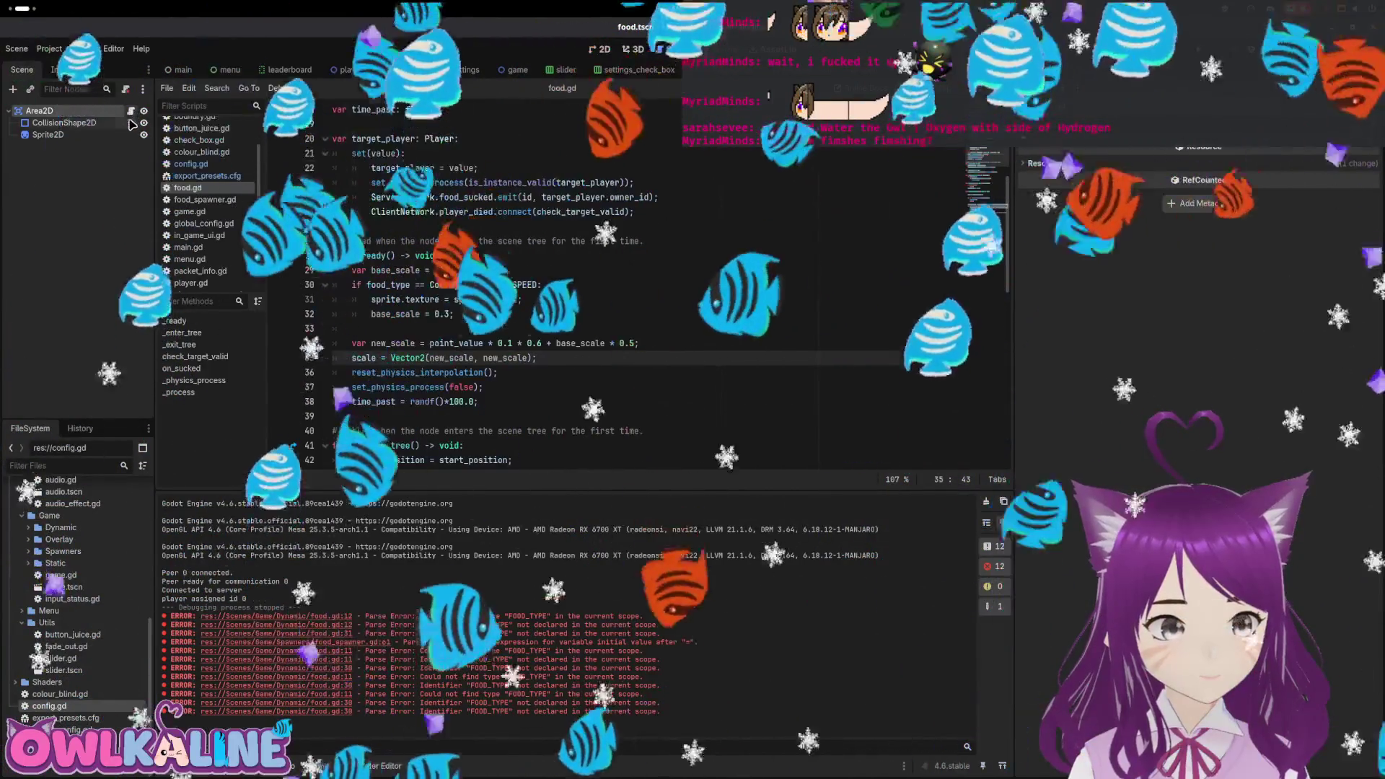
click(459, 284)
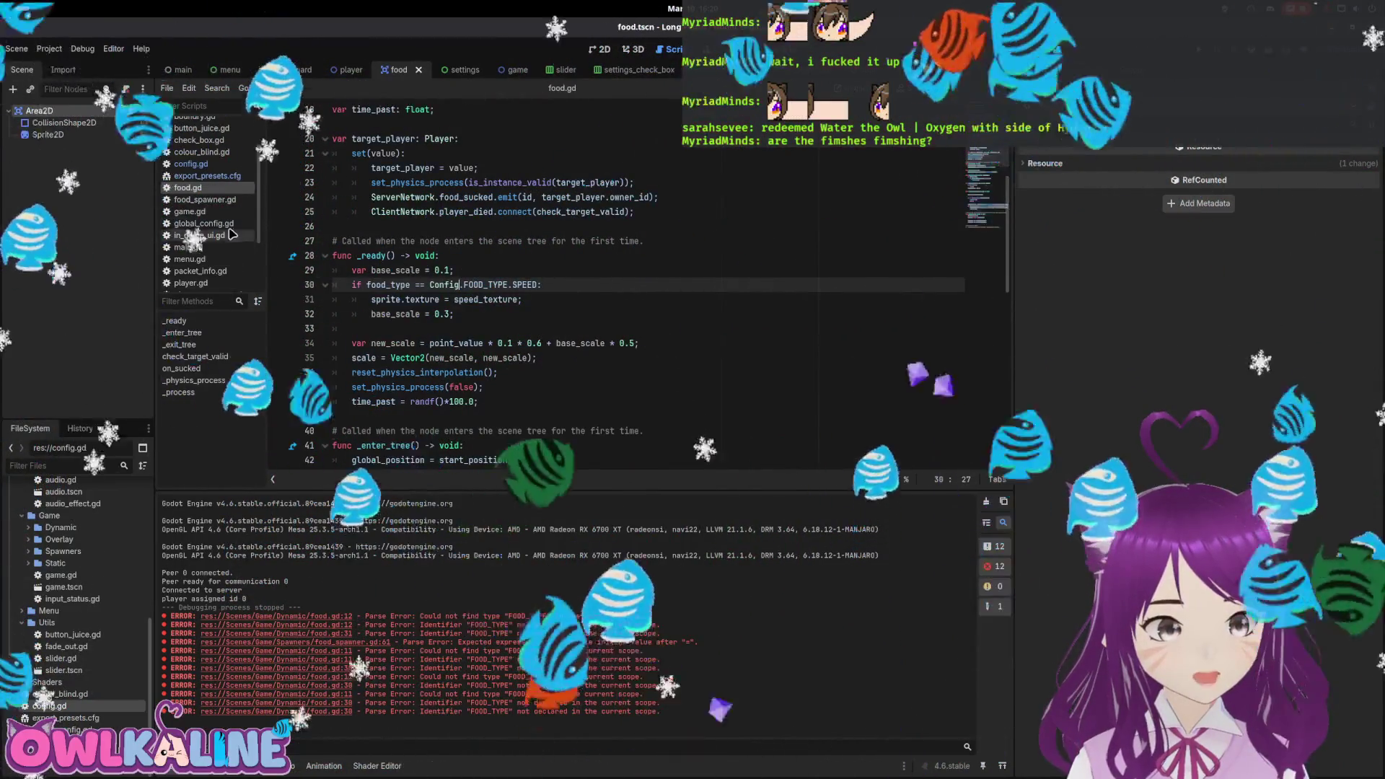
In food_spawner.gd, default food_type to Config.FOOD_TYPE.GREEN, switching to SPEED when is_speed, and save.
click(204, 199)
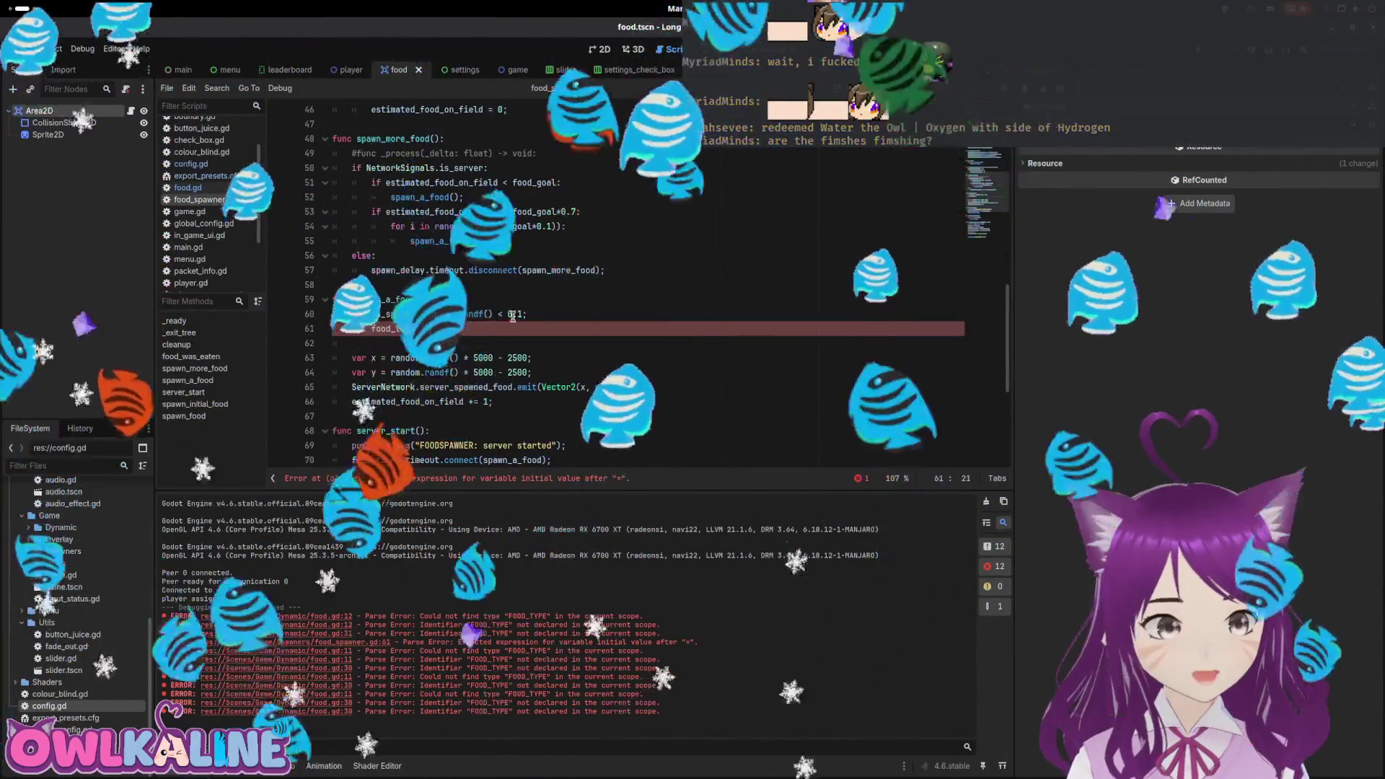
scroll(512, 316, down, 1)
text(Config.FOOD_TYPE.GREEN;)
key(Return)
text(if is_speed:)
key(Return)
text(food_type = Config.FOOD_TYPE.SPEED;)
key(ctrl+s)
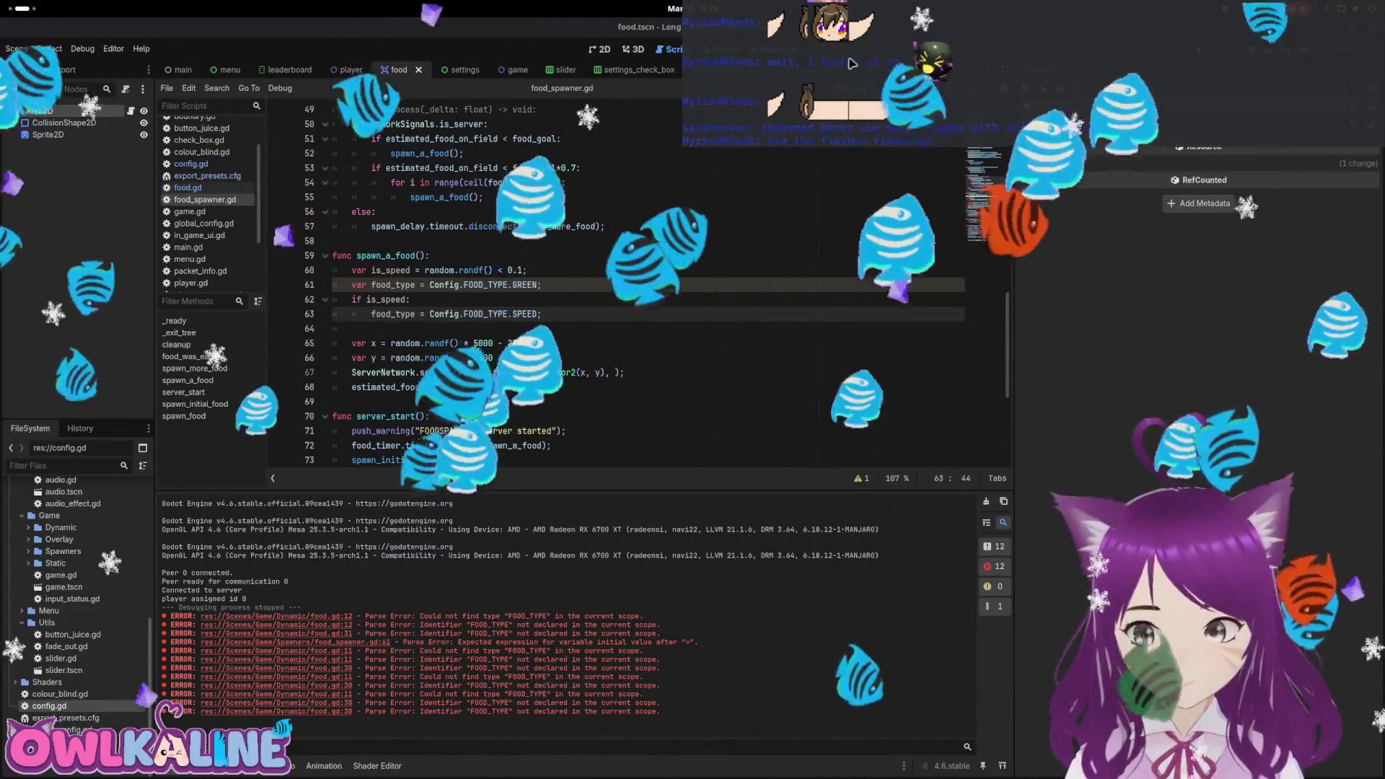
Add food_type to the server_spawned_food emit call on line 67 and save.
key(Up)
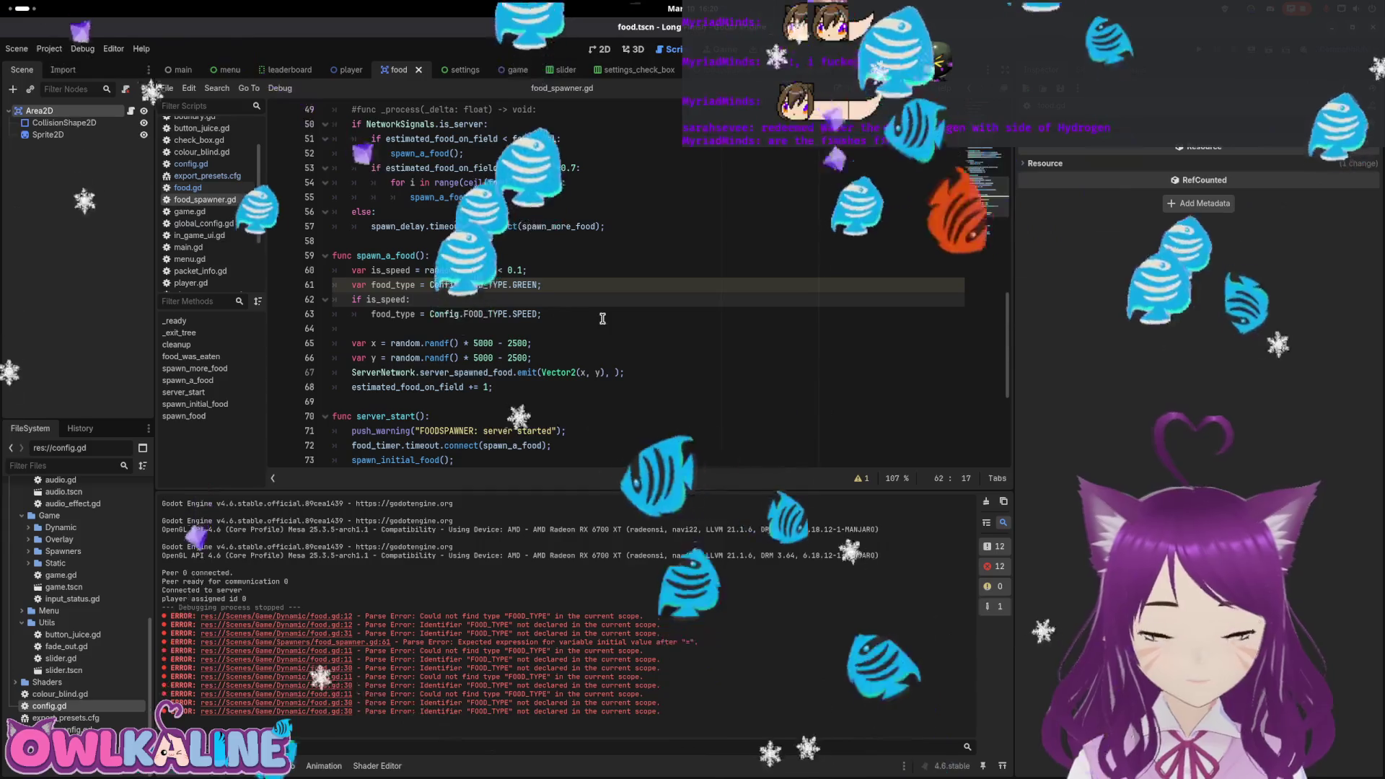
scroll(520, 298, down, 1)
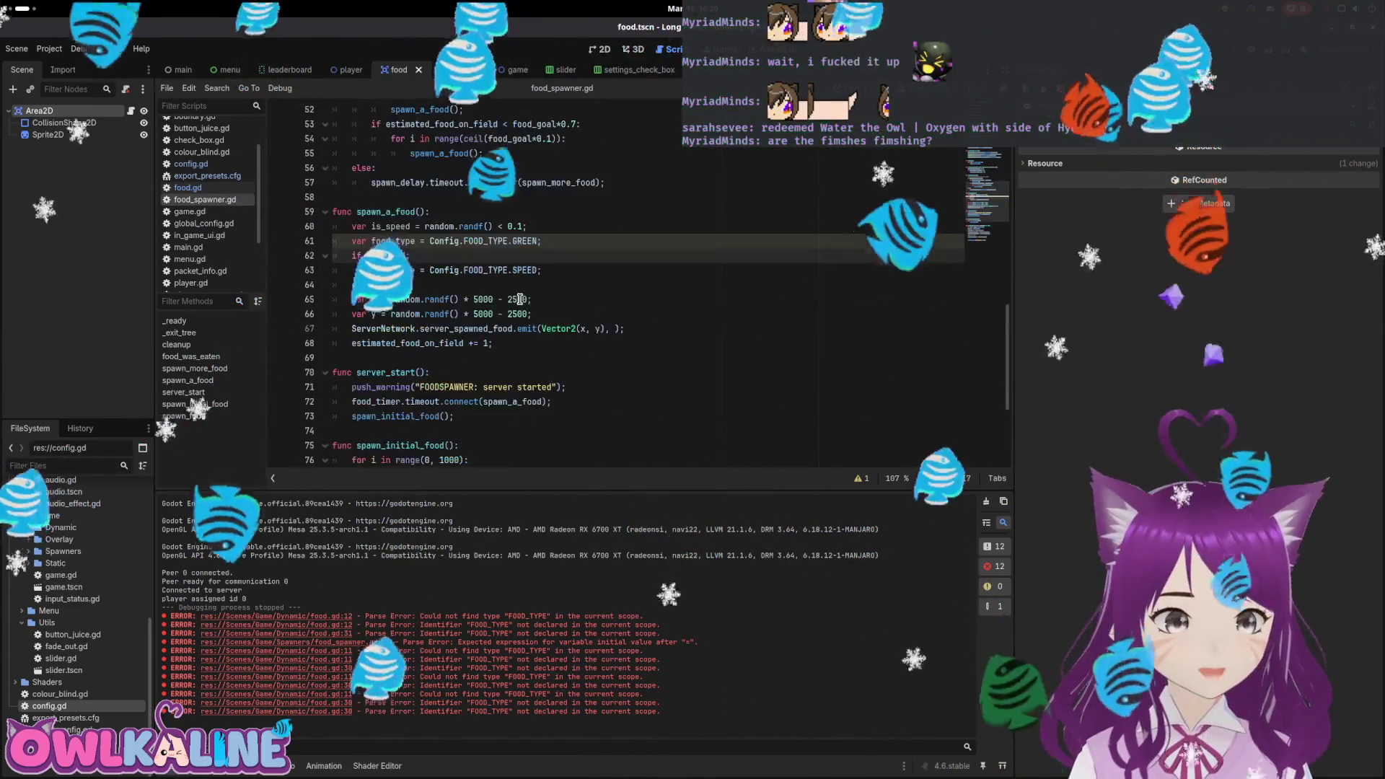
click(612, 328)
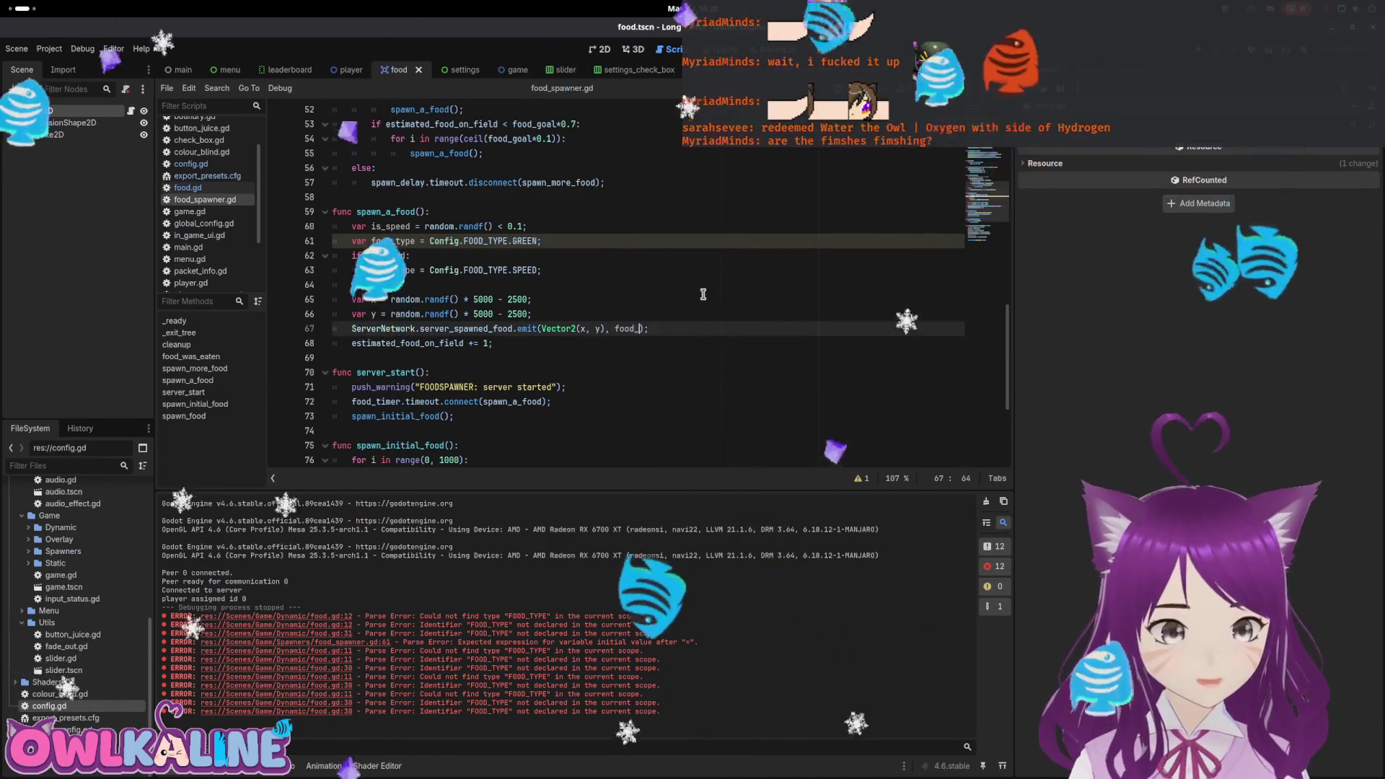
text(type)
key(ctrl+s)
double_click(498, 328)
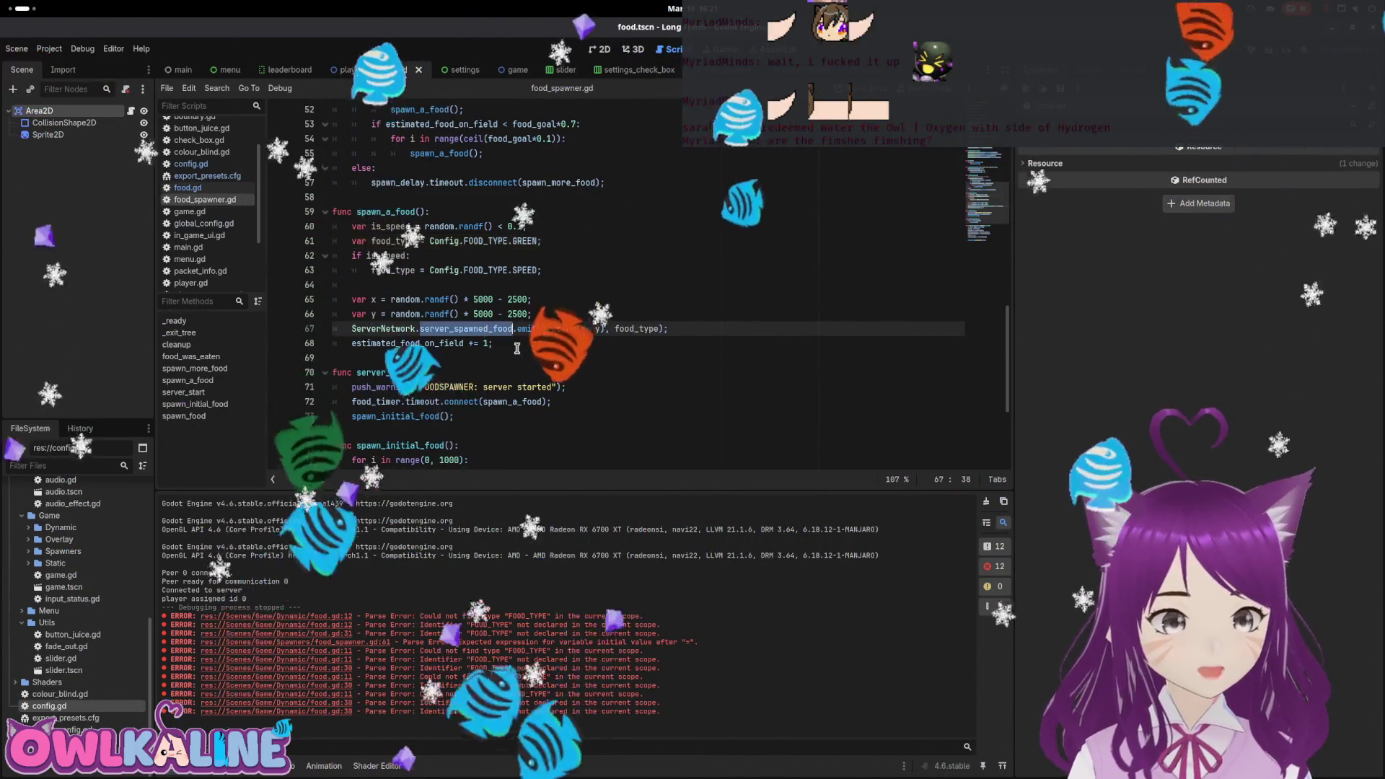
scroll(537, 351, down, 2)
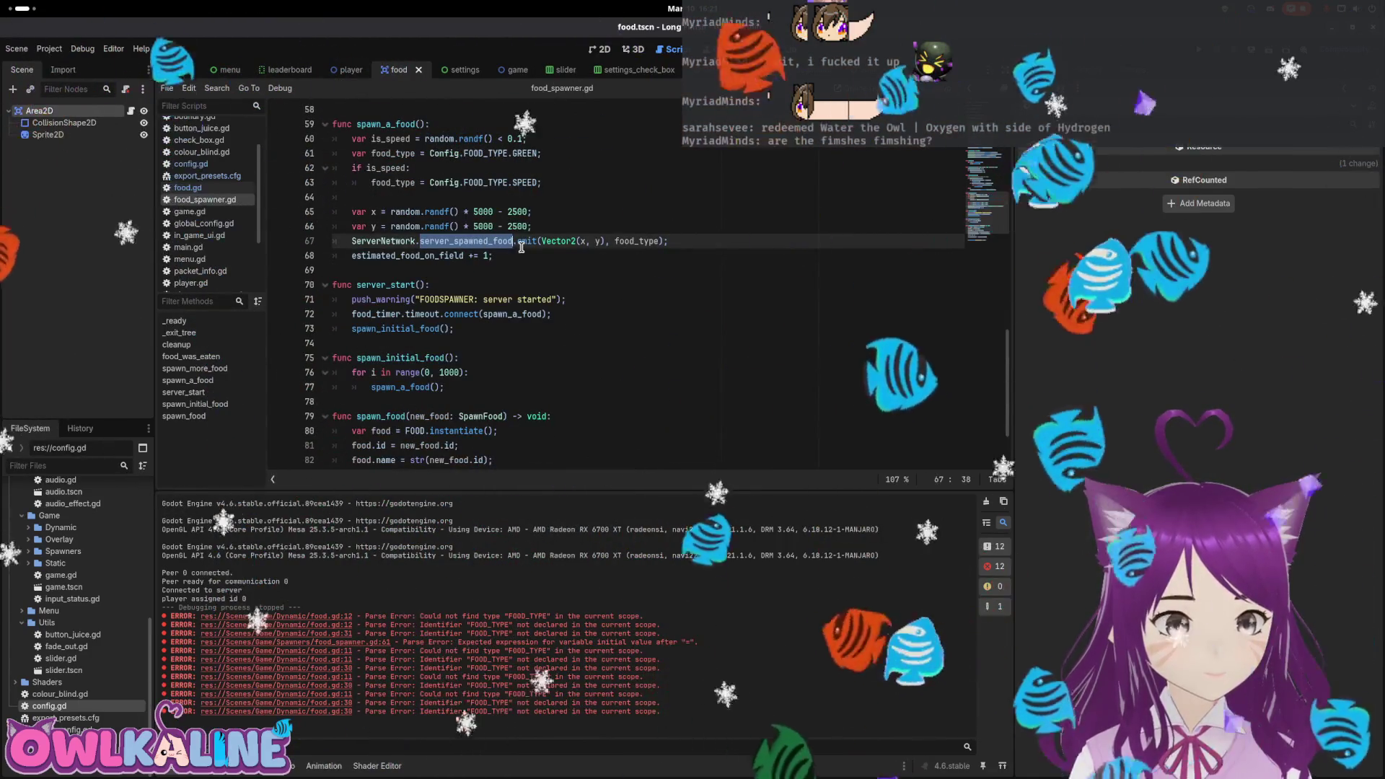
scroll(490, 281, up, 4)
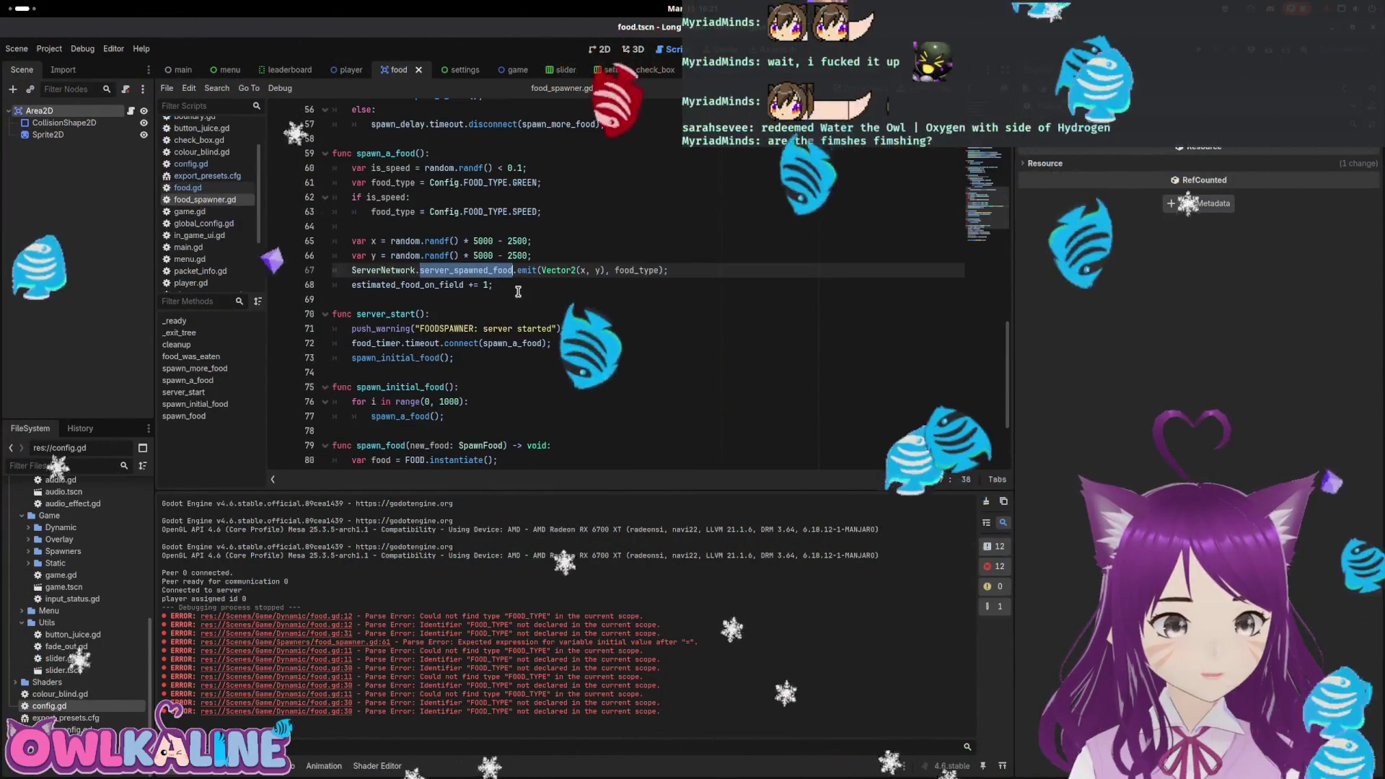
scroll(520, 291, up, 9)
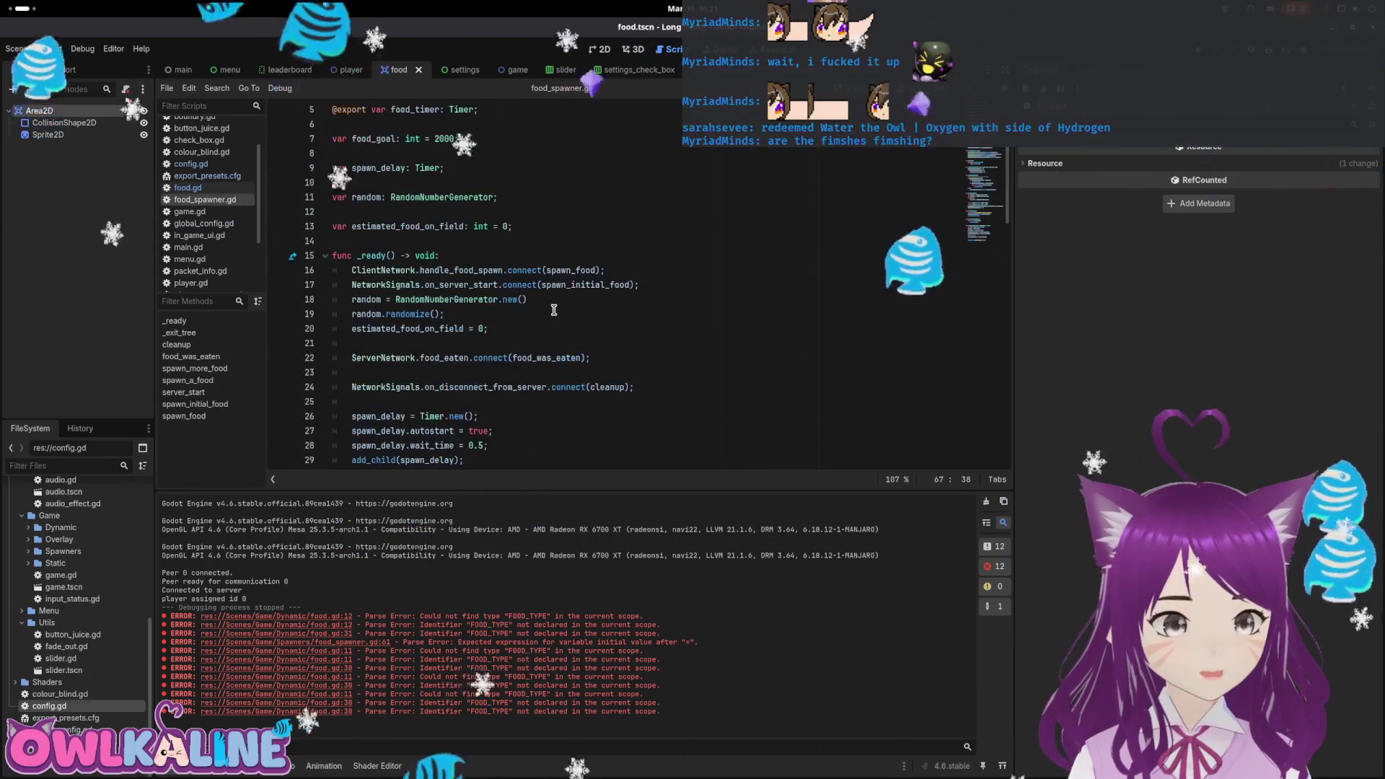
scroll(550, 311, down, 10)
scroll(94, 583, up, 5)
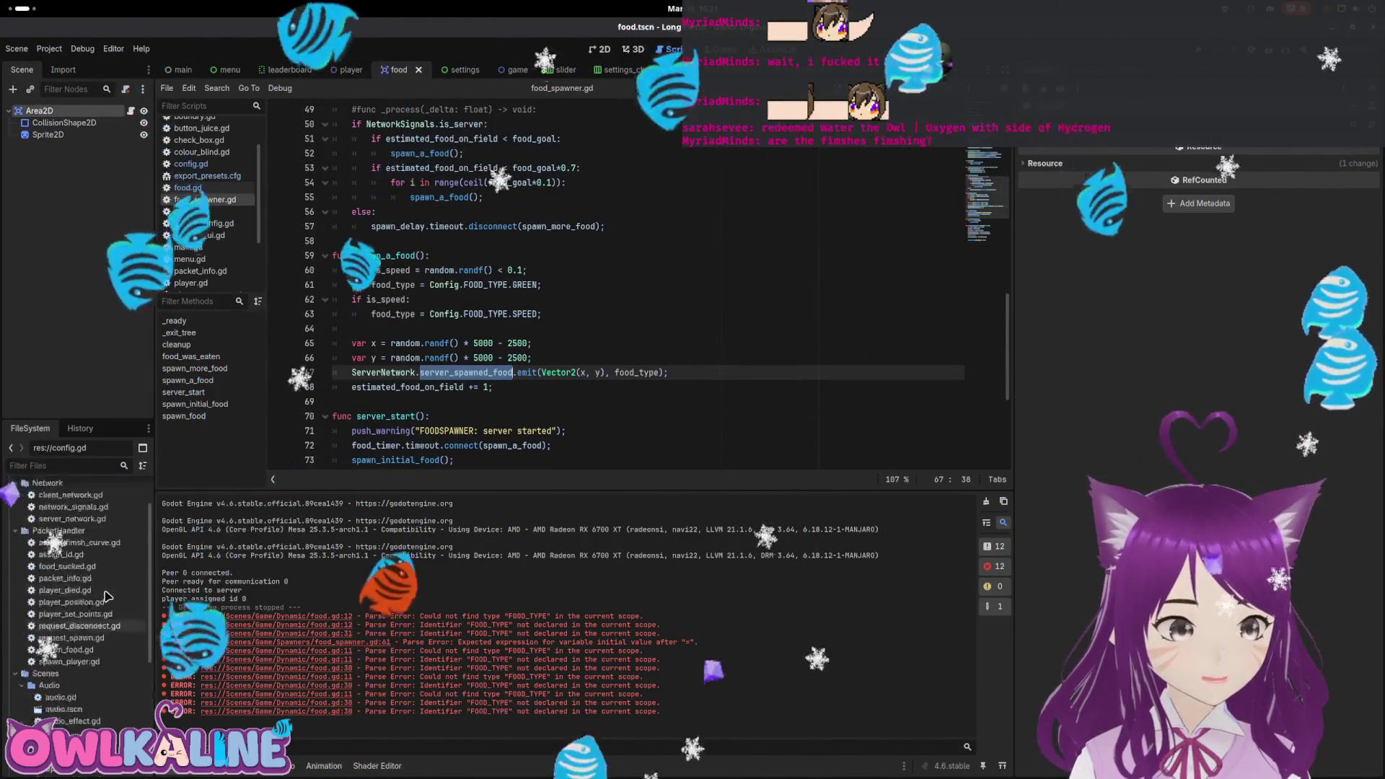
Open server_network.gd at the SpawnFood.create call on line 95 inside spawn_food.
double_click(72, 571)
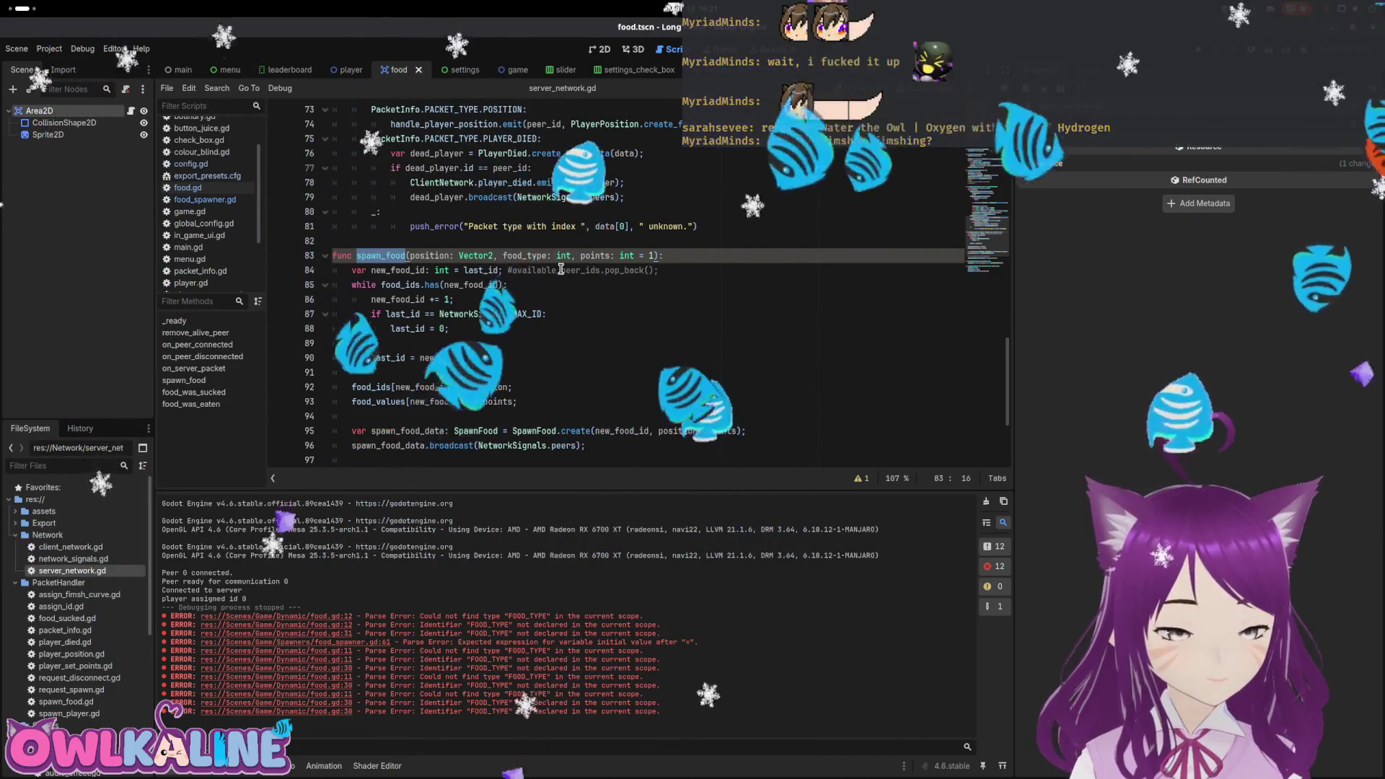
scroll(540, 277, down, 2)
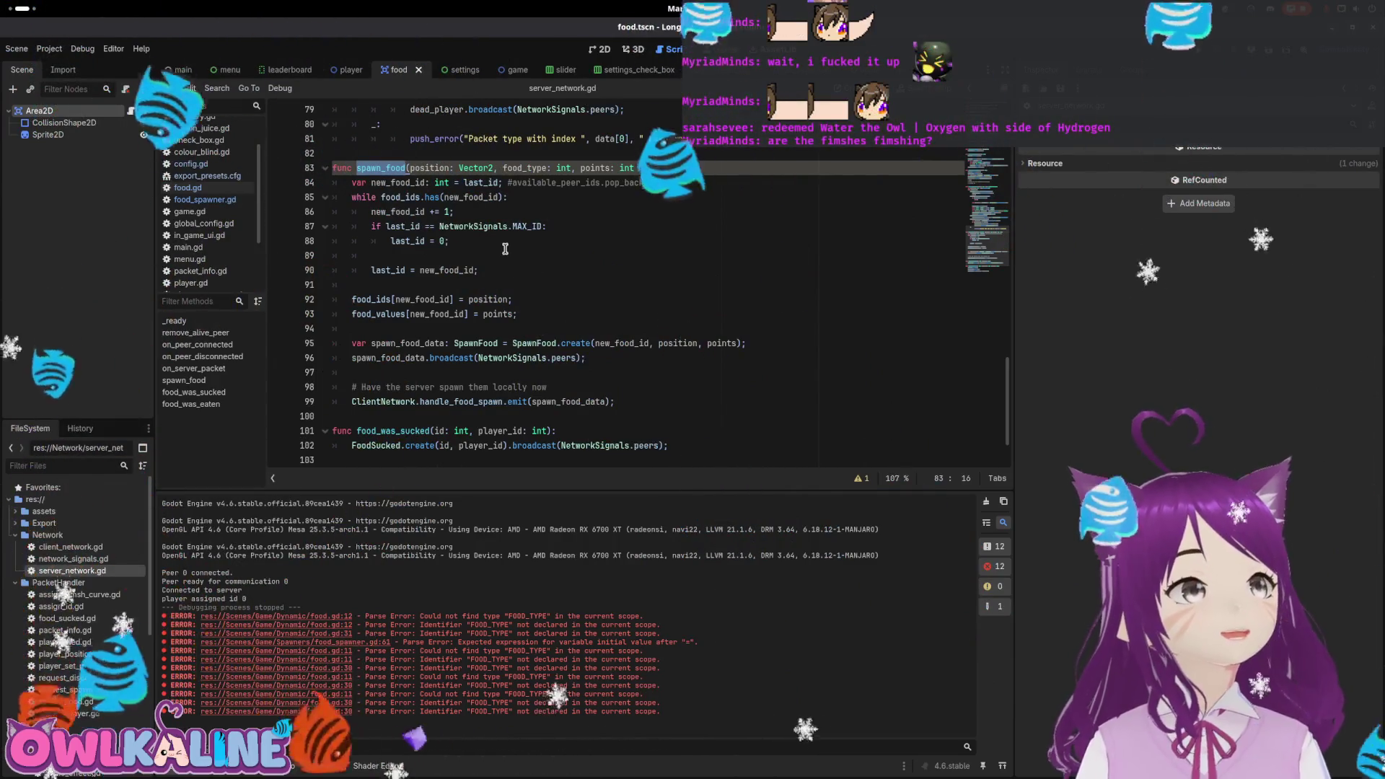
click(390, 314)
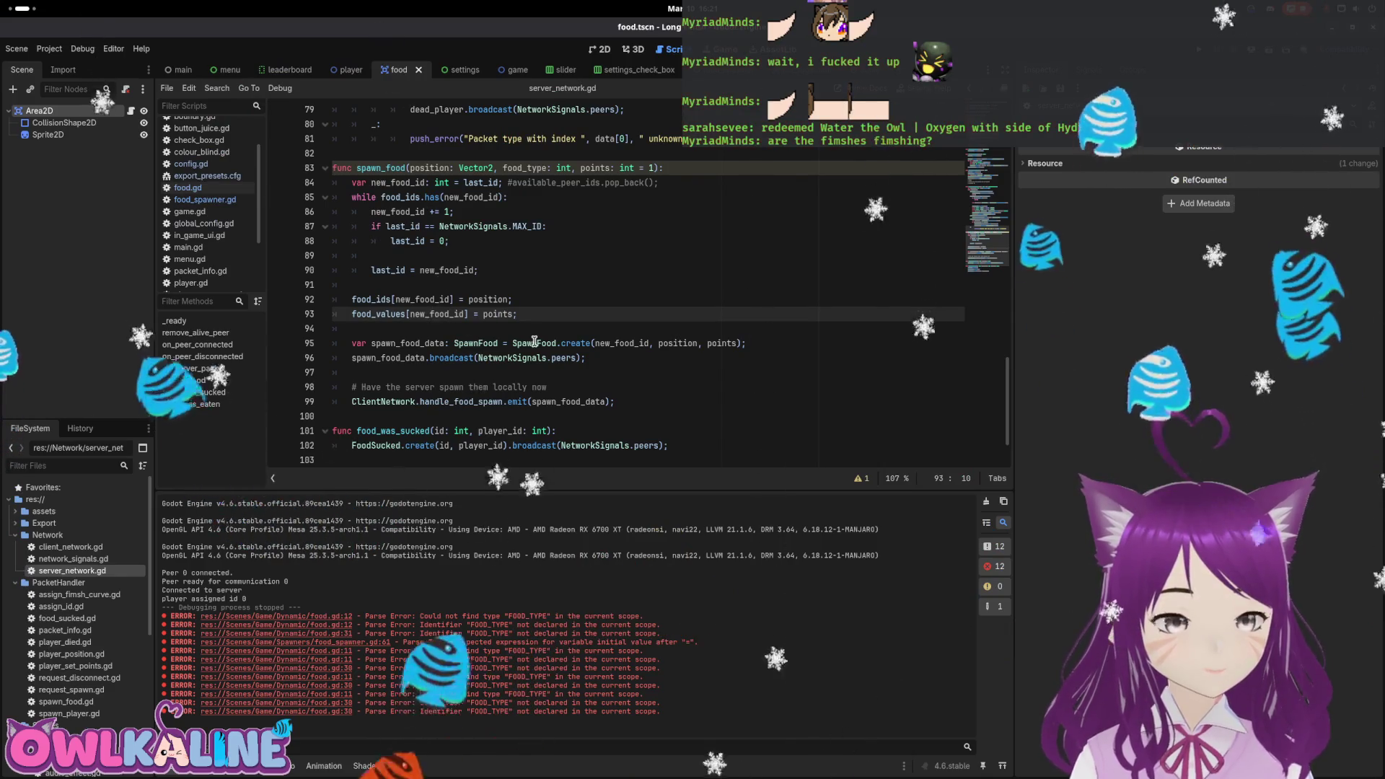
mouse_move(535, 341)
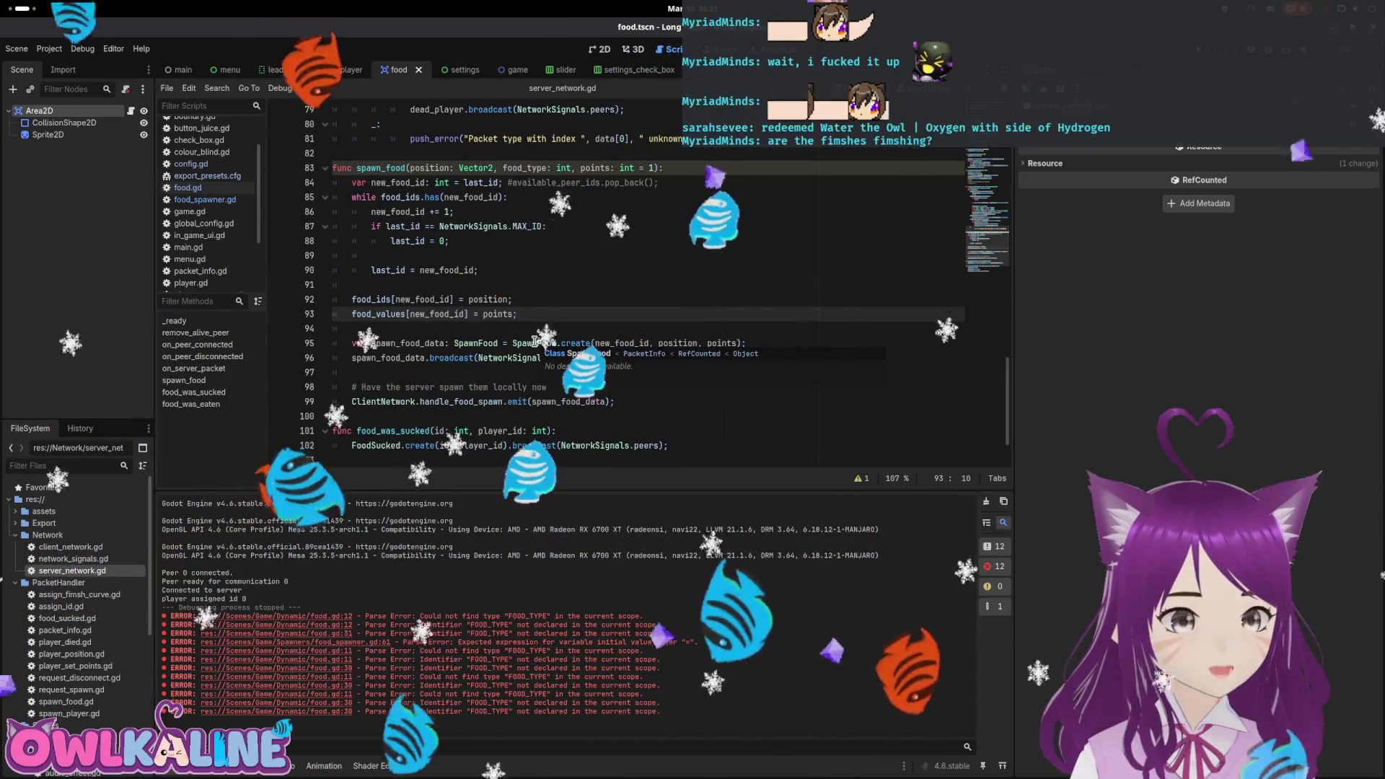
double_click(534, 342)
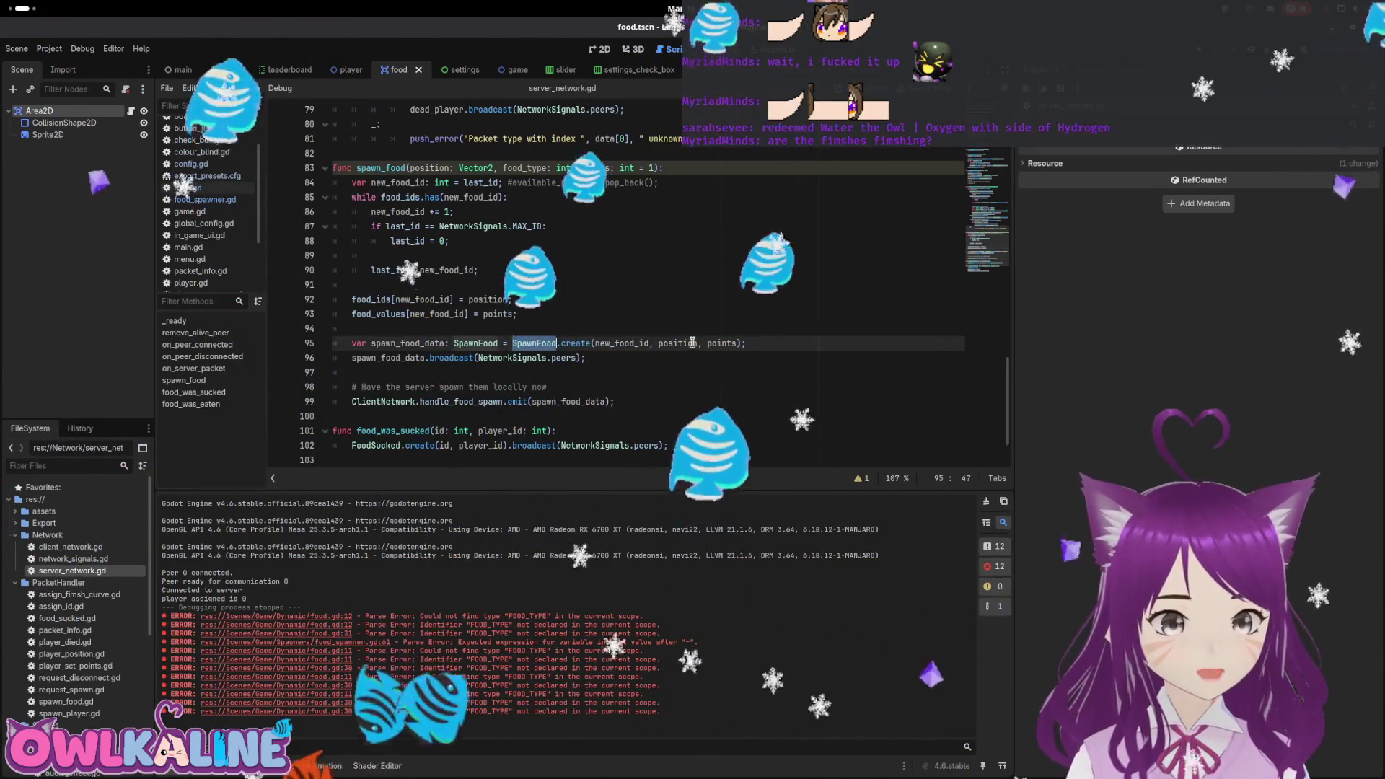
click(740, 343)
Pass food_type as SpawnFood.create's fourth argument and retype the food_type parameter on line 83.
text(,)
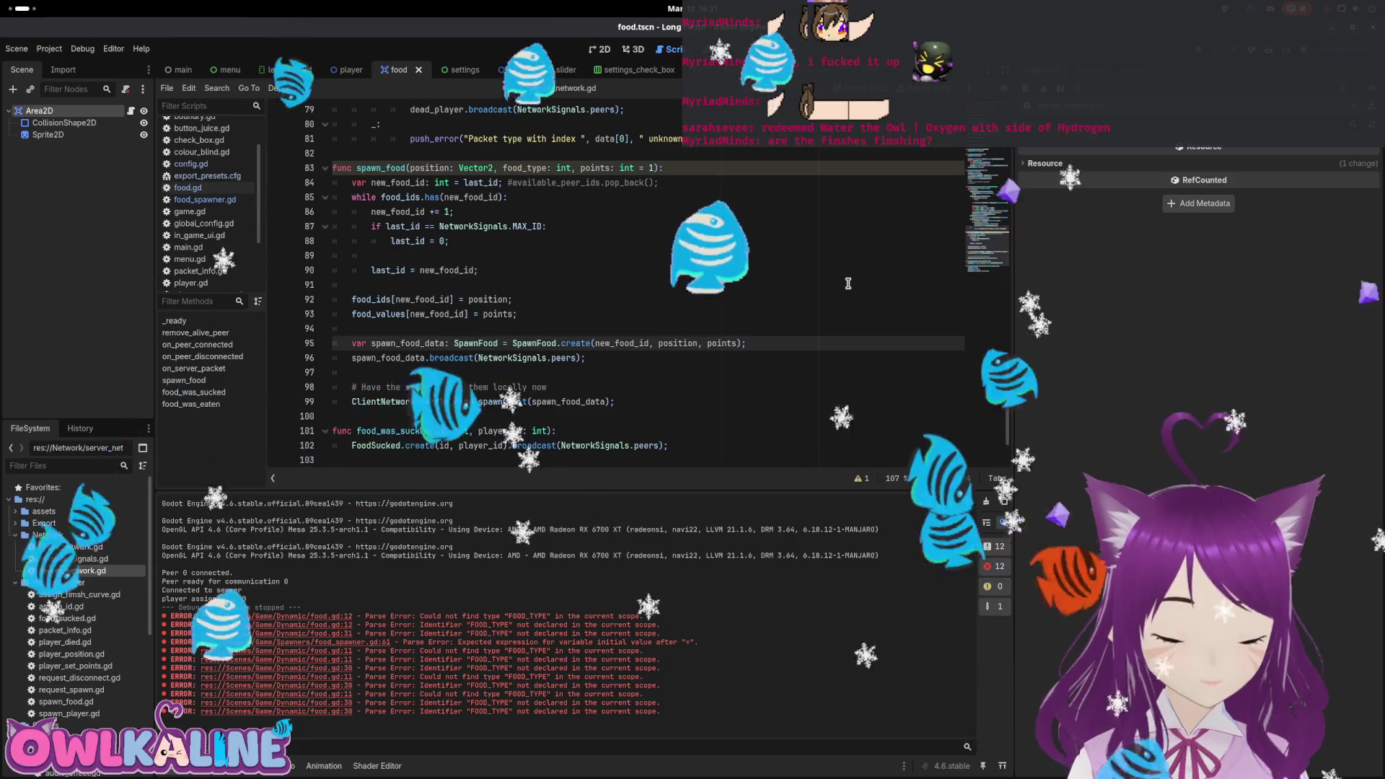
text( food_type)
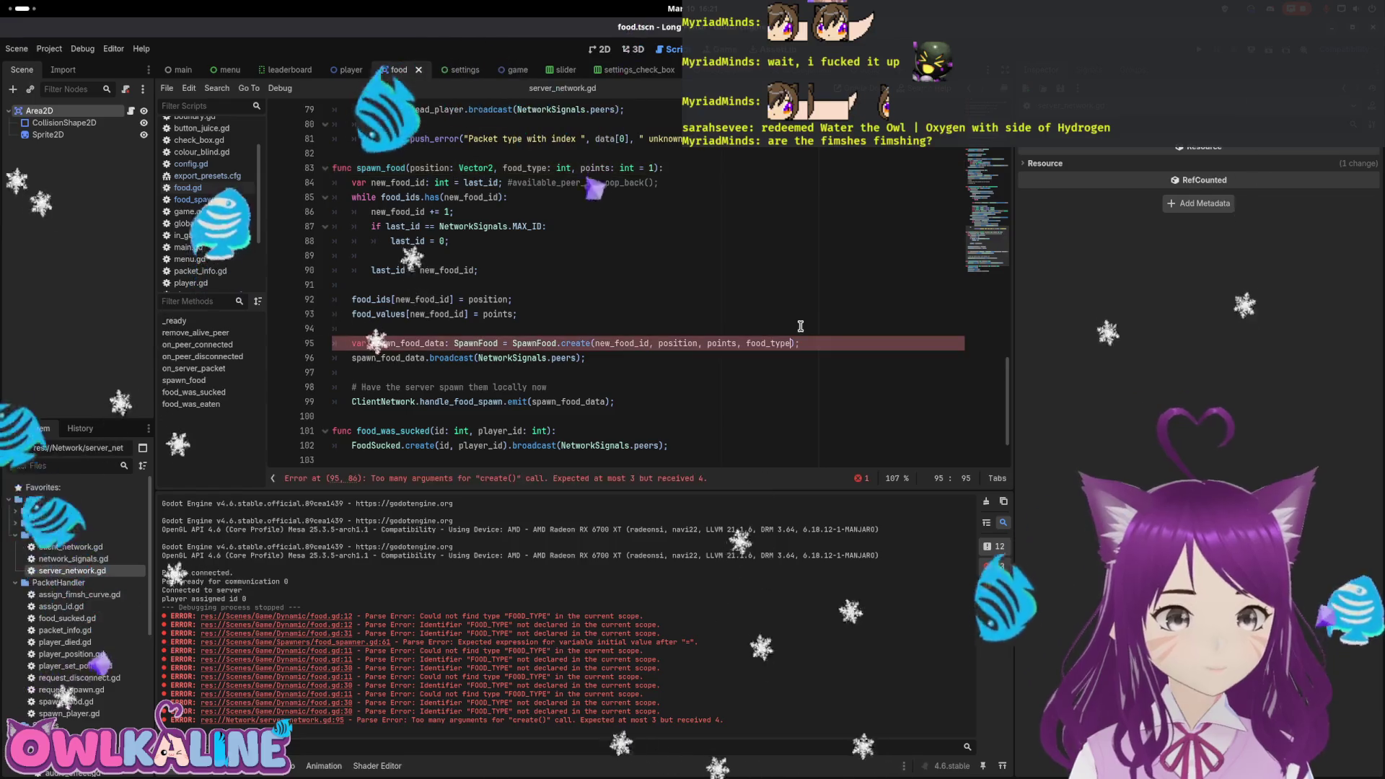
click(564, 168)
text(Global.F)
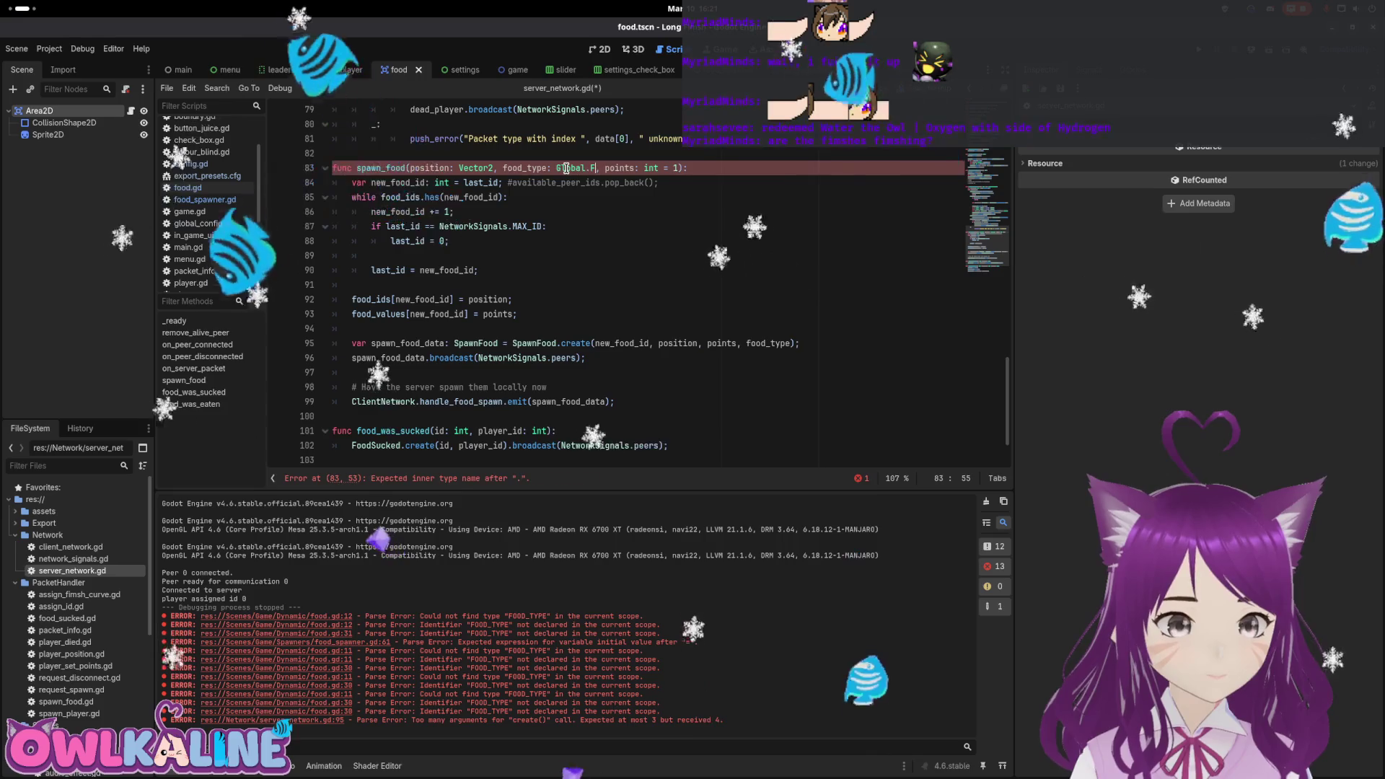
key(BackSpace)
key(BackSpace)
key(BackSpace)
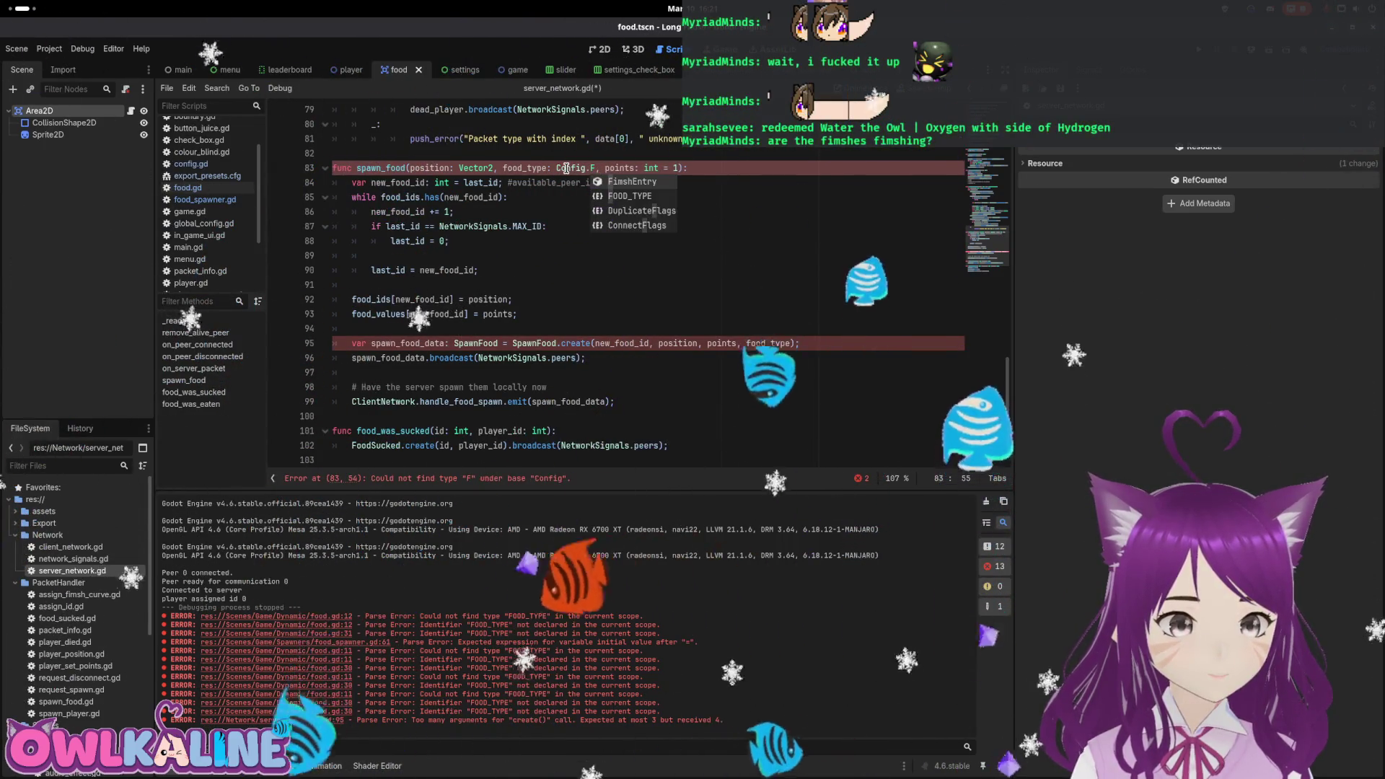
double_click(760, 344)
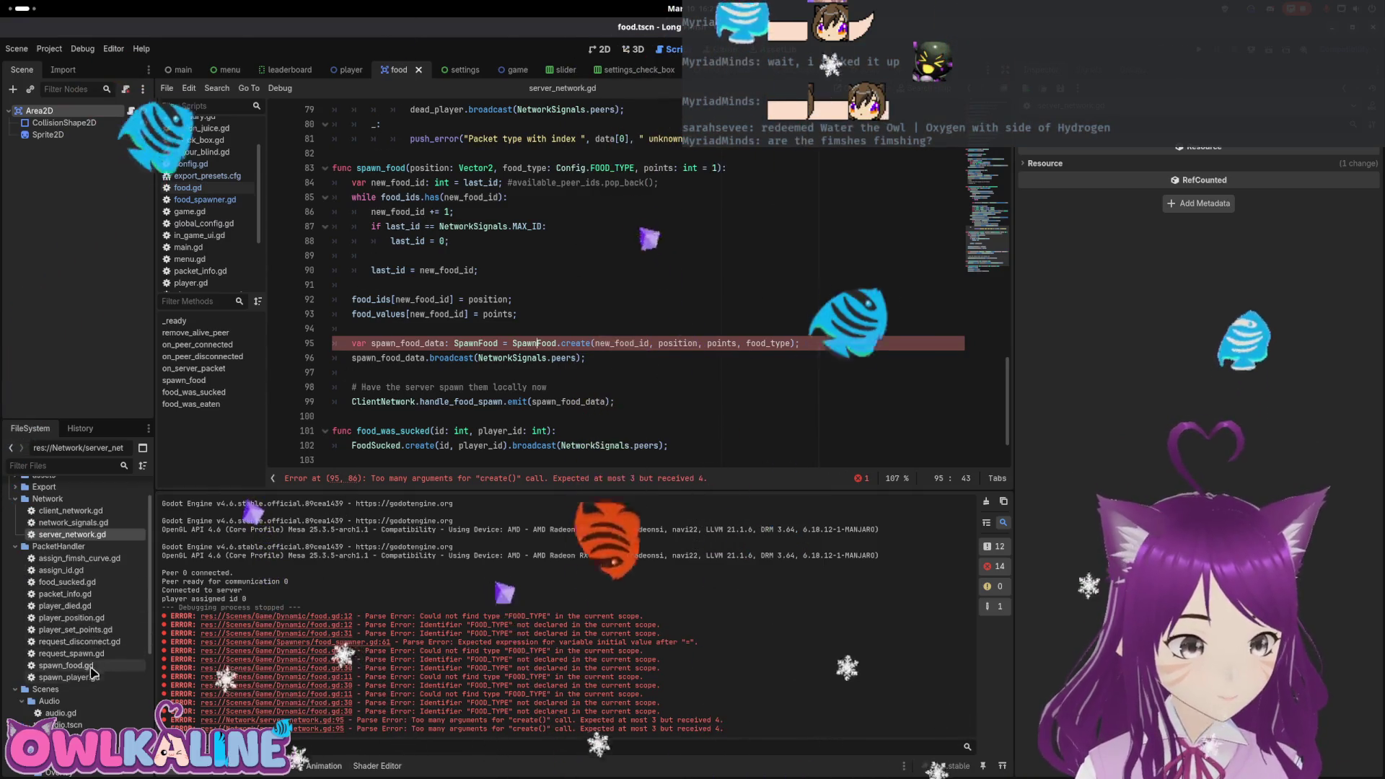
In spawn_food.gd, give create() a food_type: Config.FOOD_TYPE parameter and start a food_type variable.
double_click(99, 665)
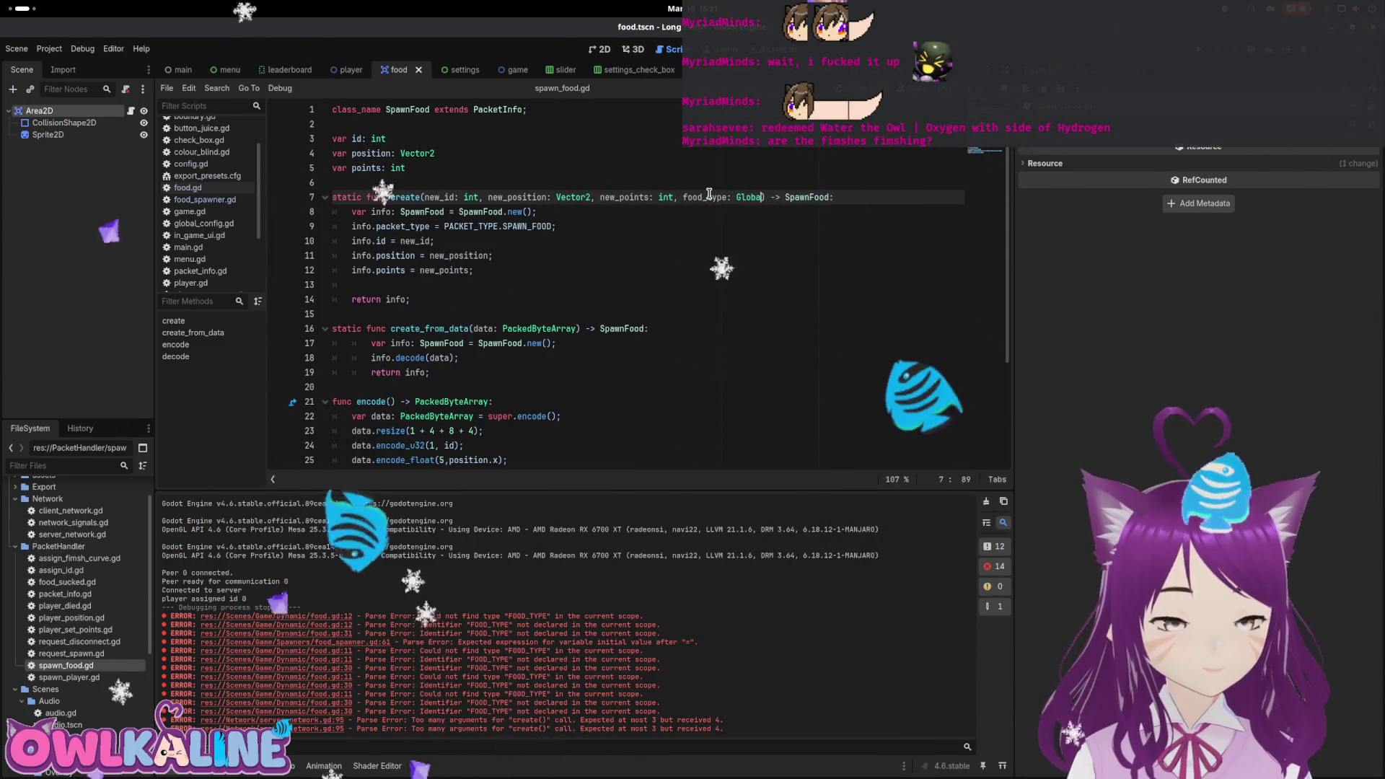
key(BackSpace)
key(BackSpace)
key(BackSpace)
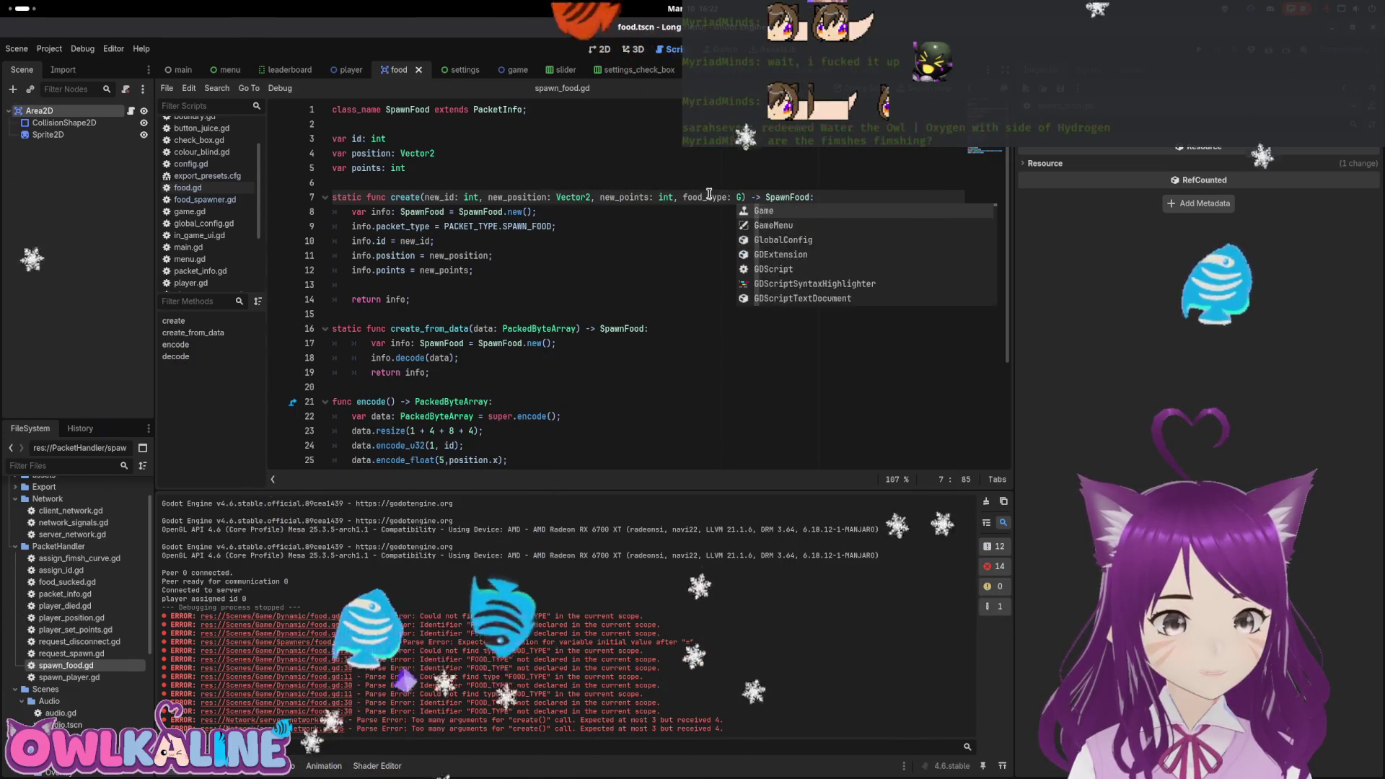
text(Config.FimshEntry)
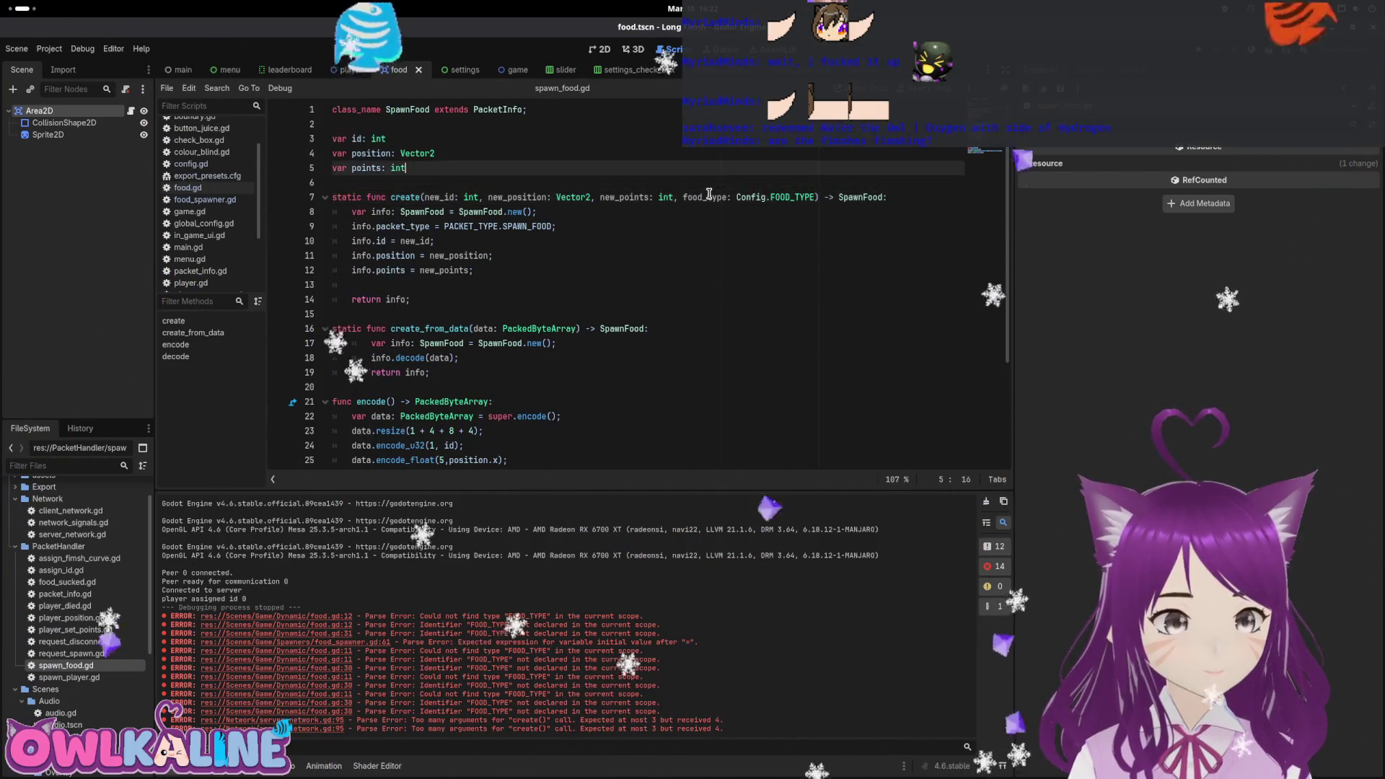
key(Return)
text(var food_type:)
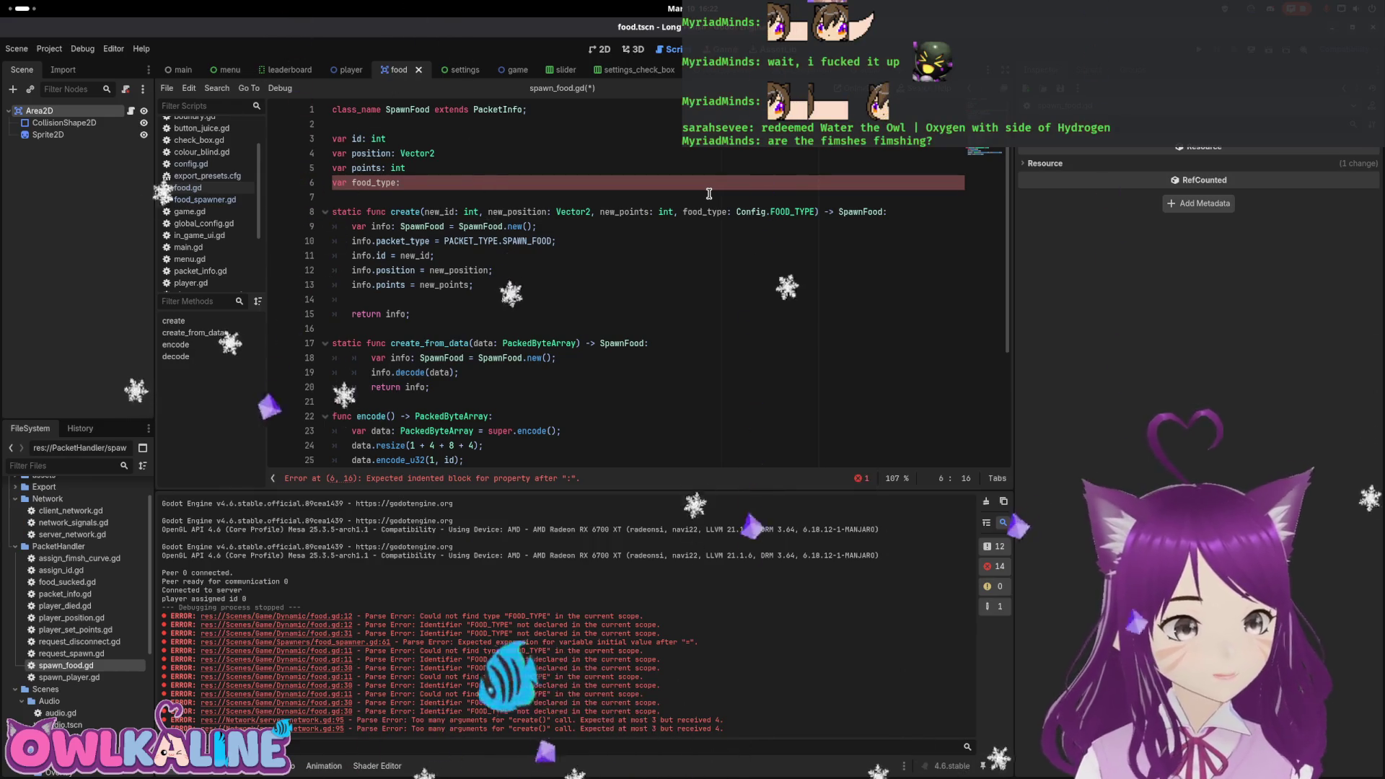
Complete the declaration as var food_type: Config.FOOD_TYPE and save spawn_food.gd.
text(ig.F)
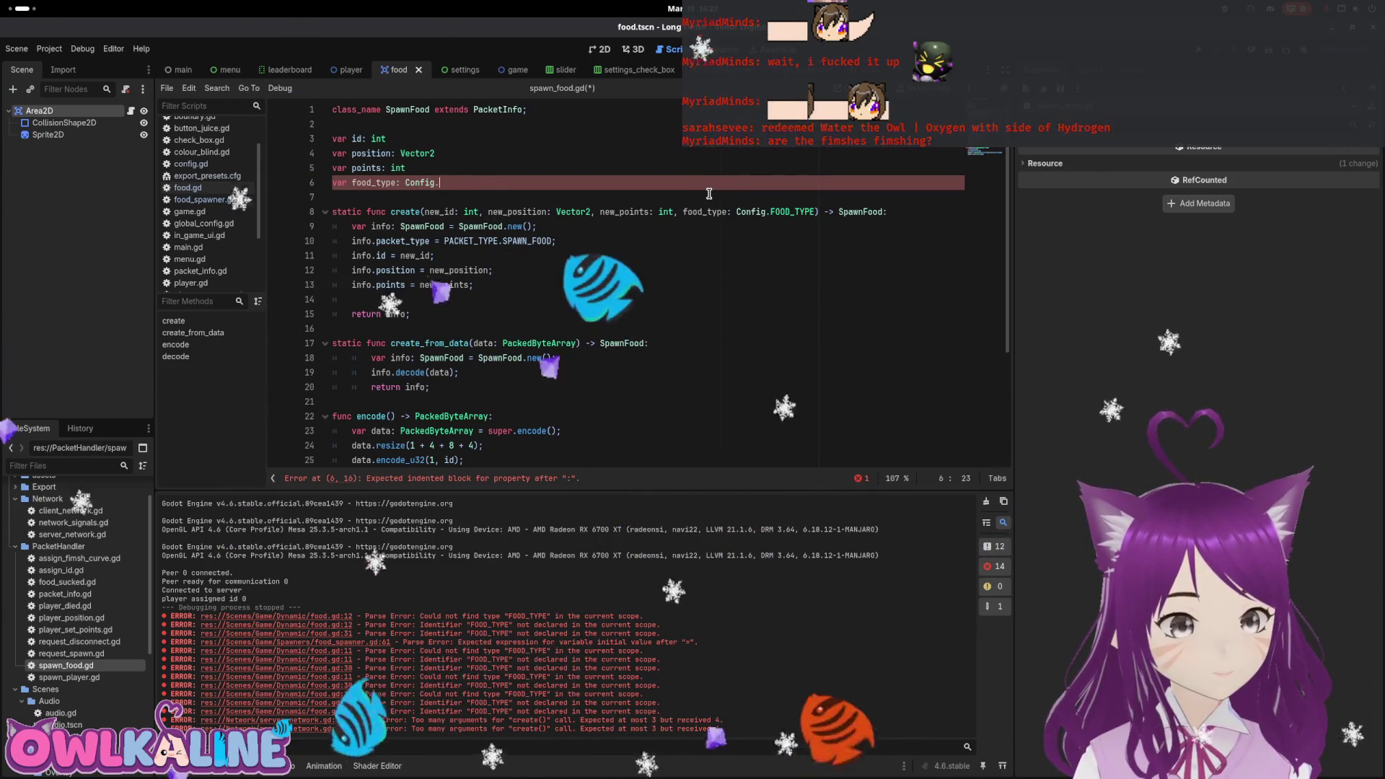
key(Return)
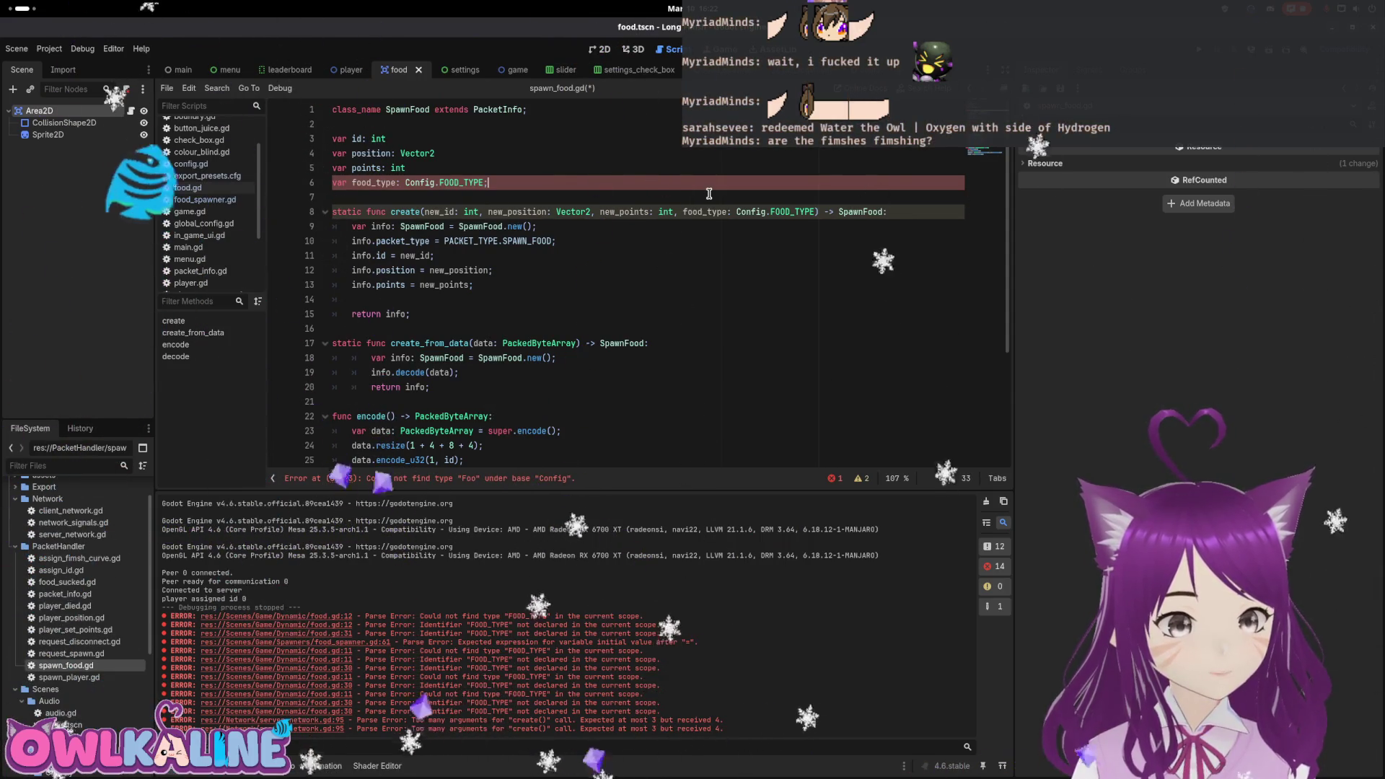
key(ctrl+s)
Add info.food_type = food_type after the info.points assignment in create().
key(Down)
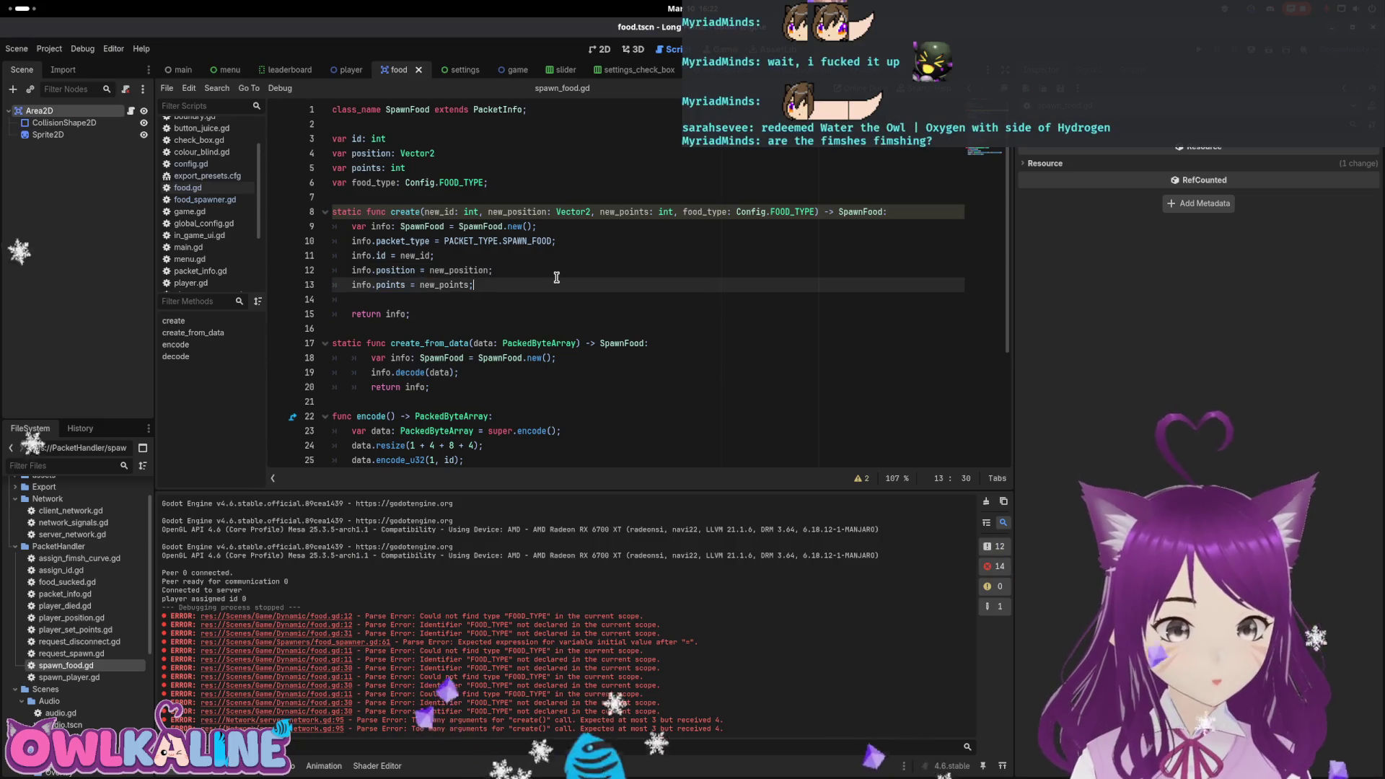
key(Return)
text(info.food_type = food_type)
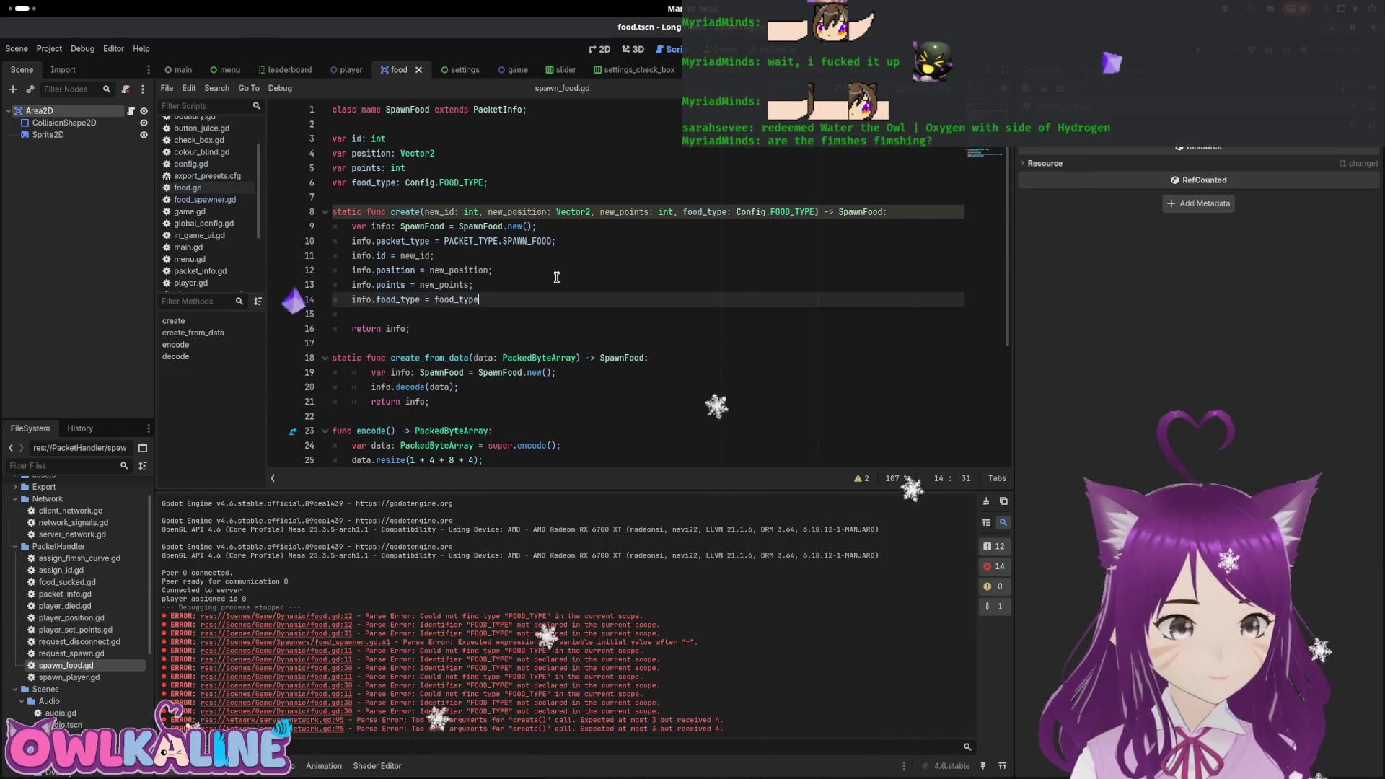
scroll(561, 274, down, 4)
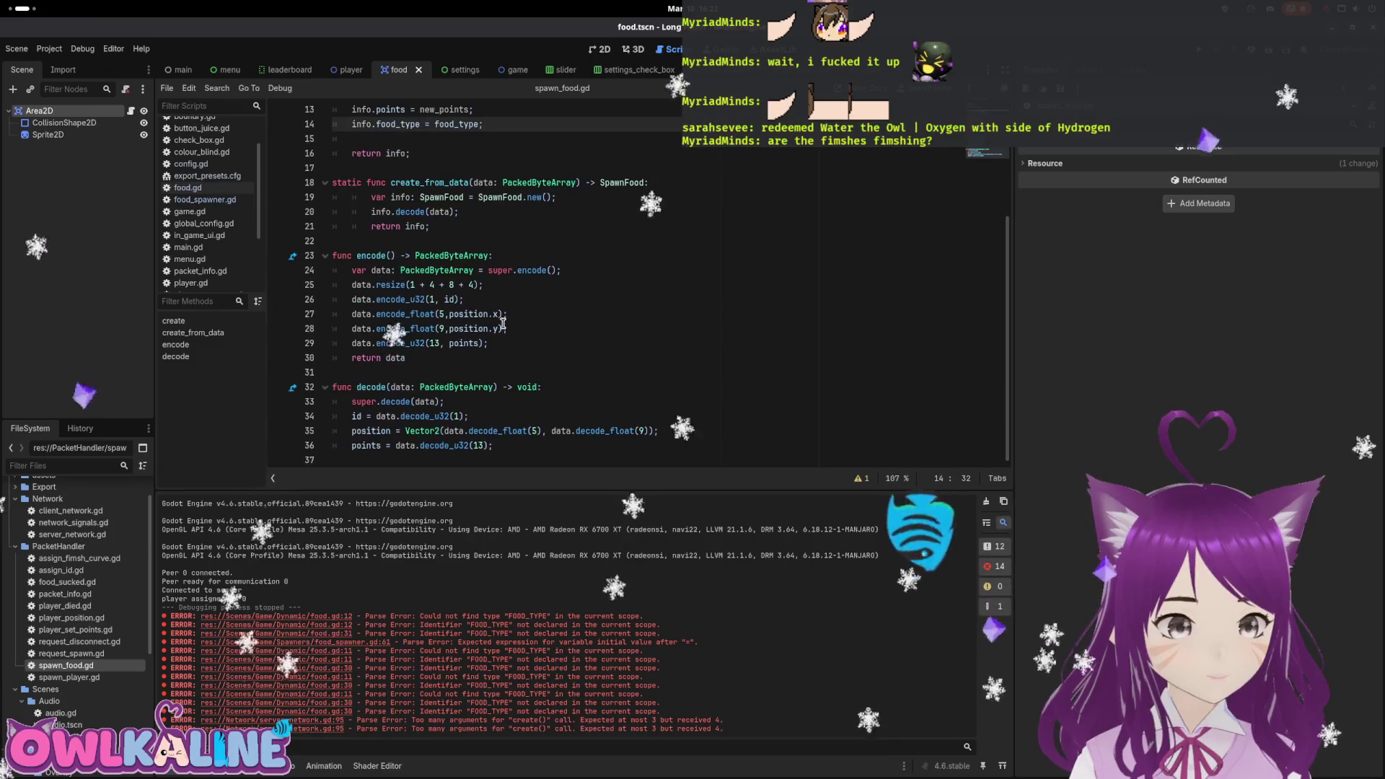
Add data.encode_u32(17, food_type) to encode() below the points encoding and save spawn_food.gd.
click(526, 343)
key(Return)
text(data.)
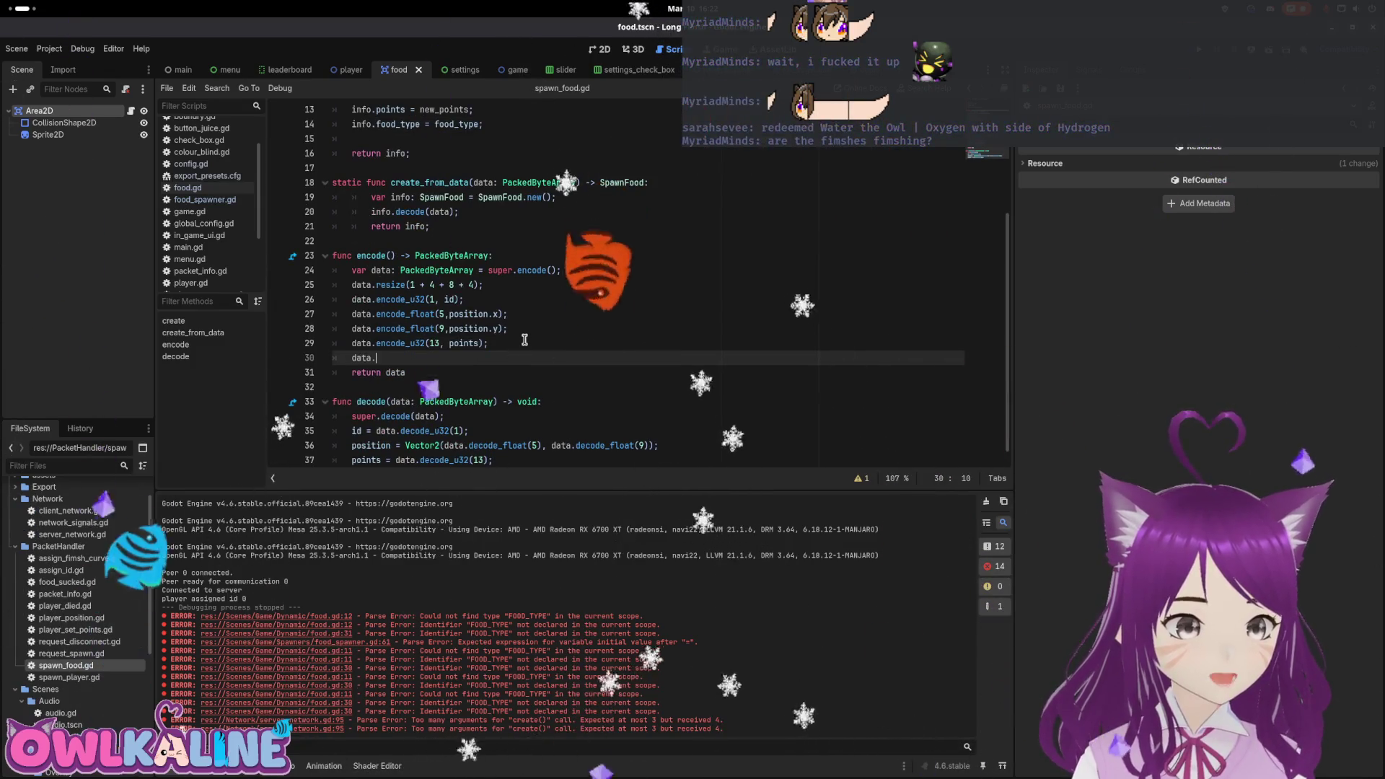
text(encode_)
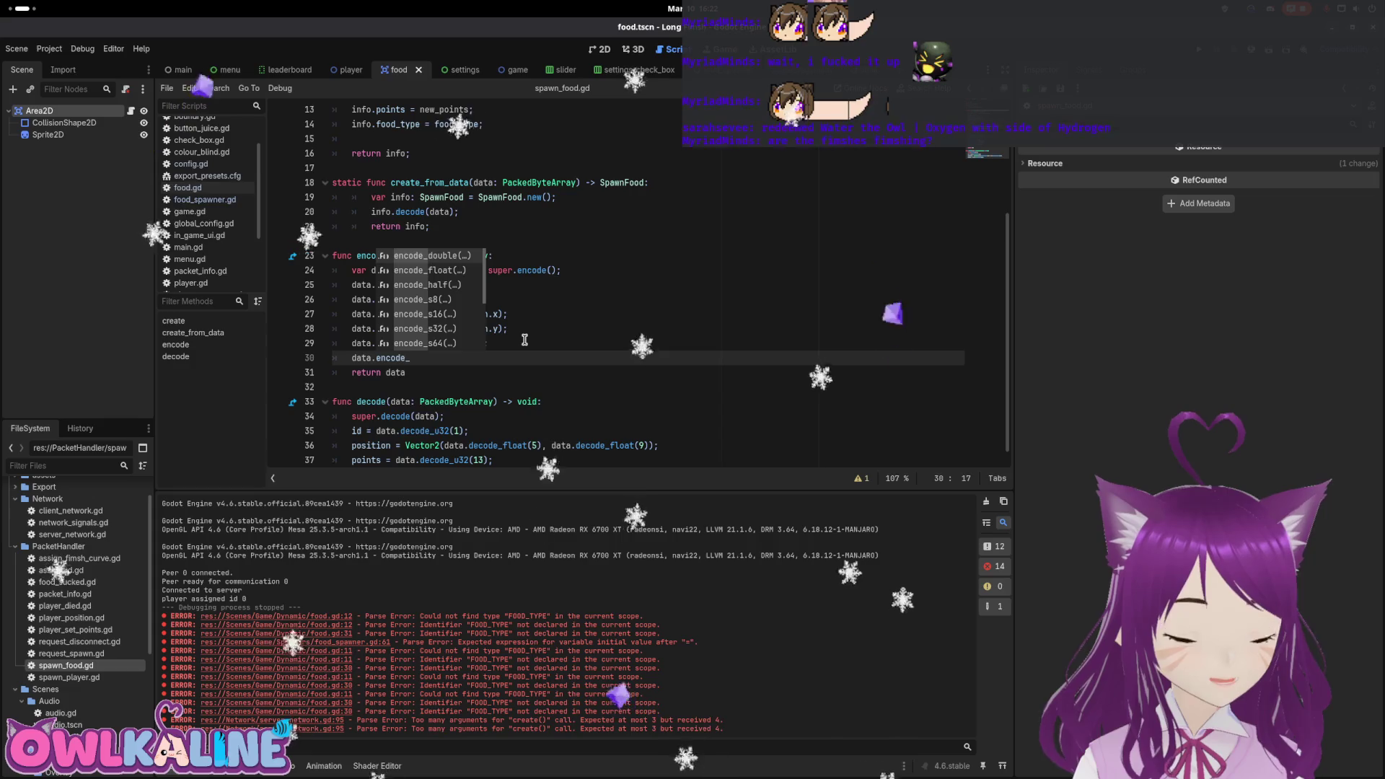
text(u32())
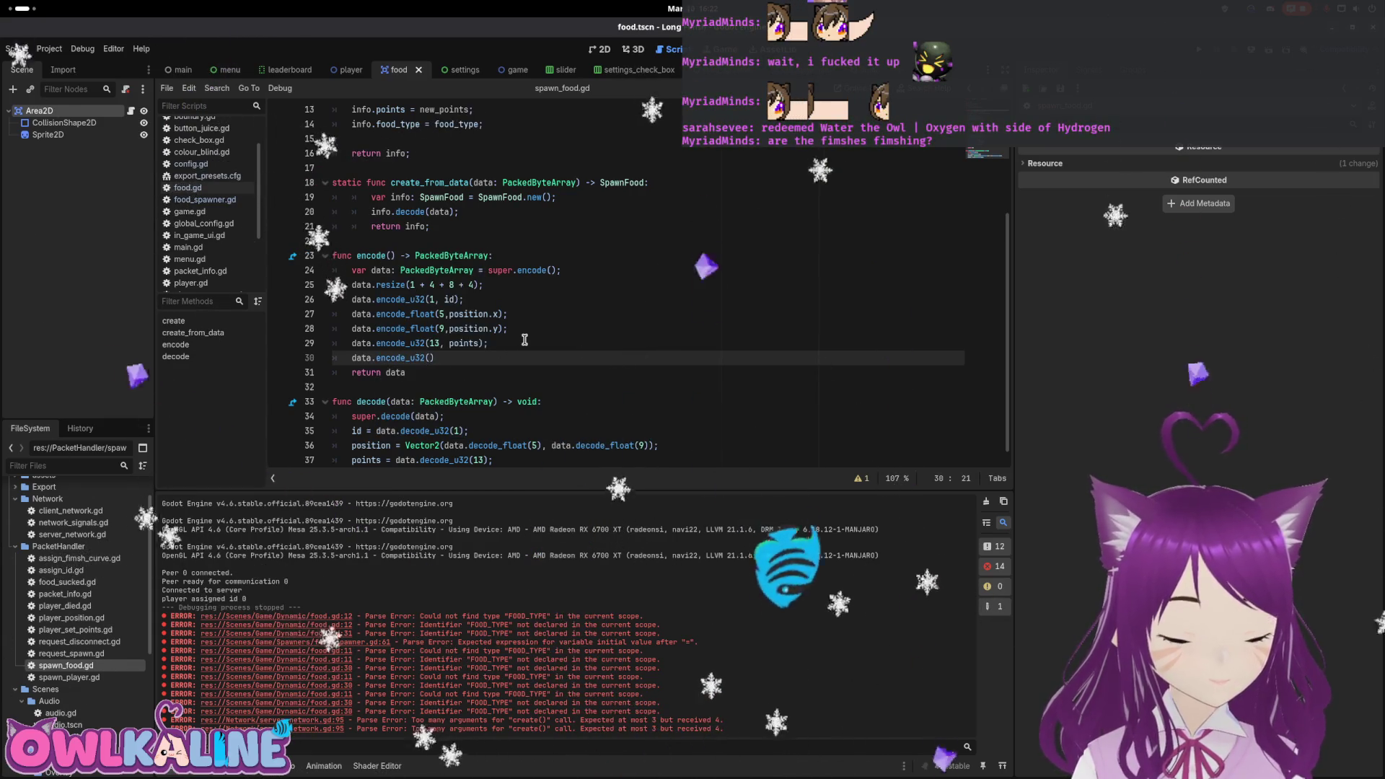
text(17, )
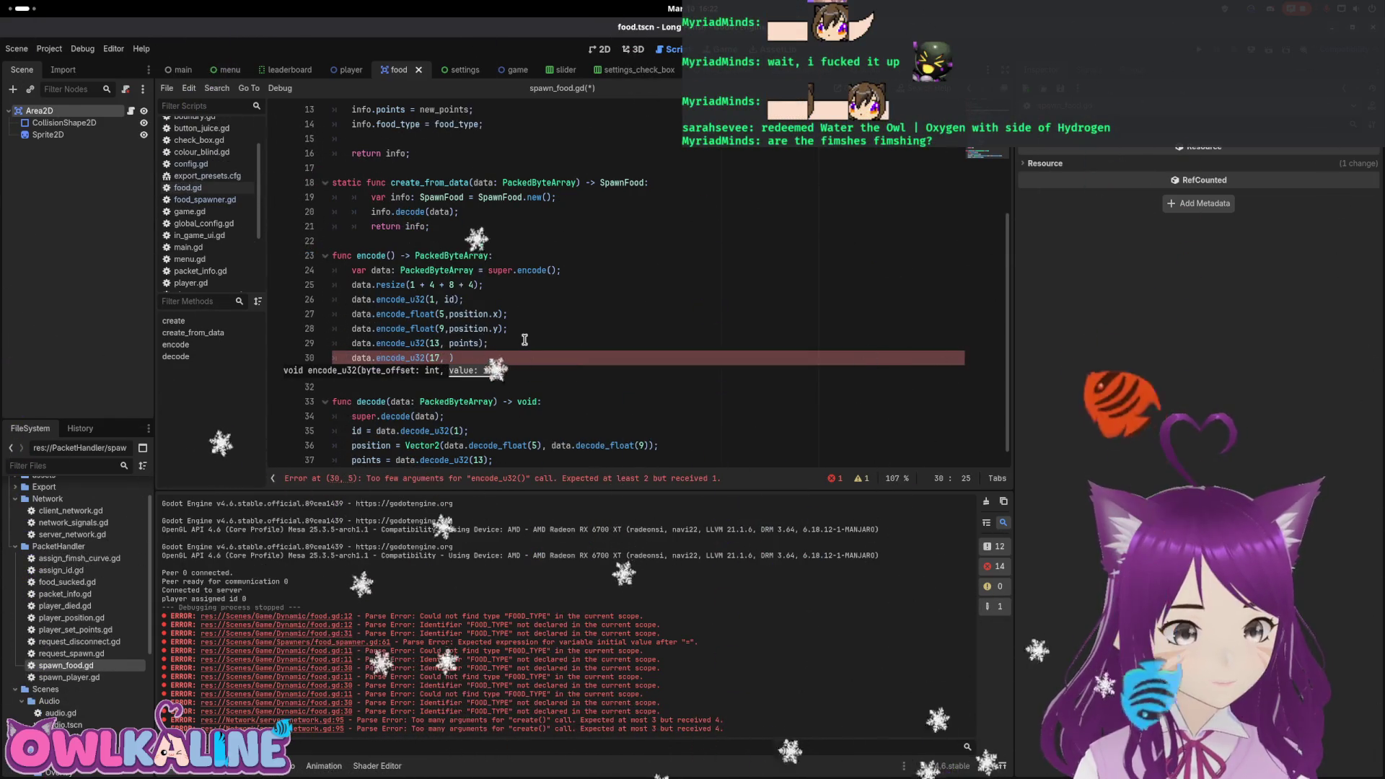
text(food)
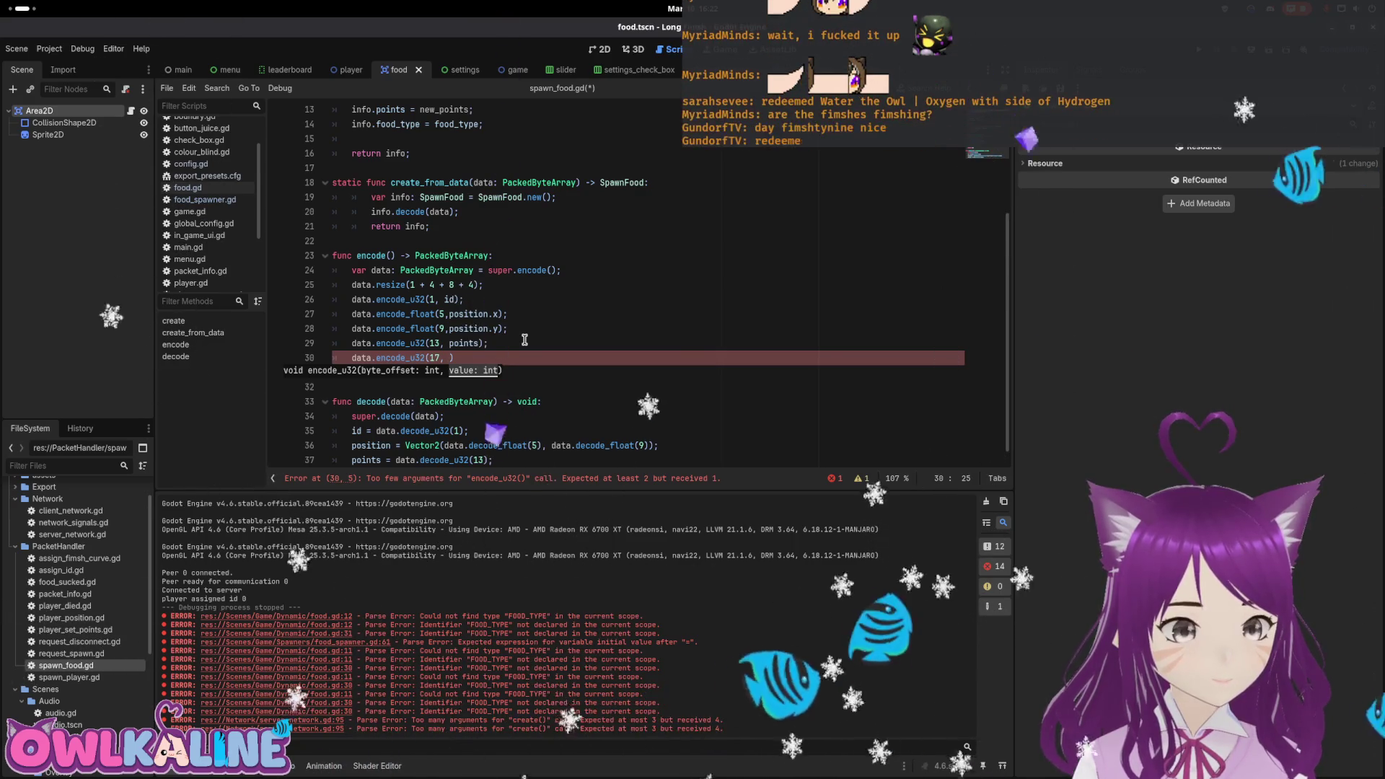
text(_type)
key(ctrl+s)
text(;)
key(ctrl+s)
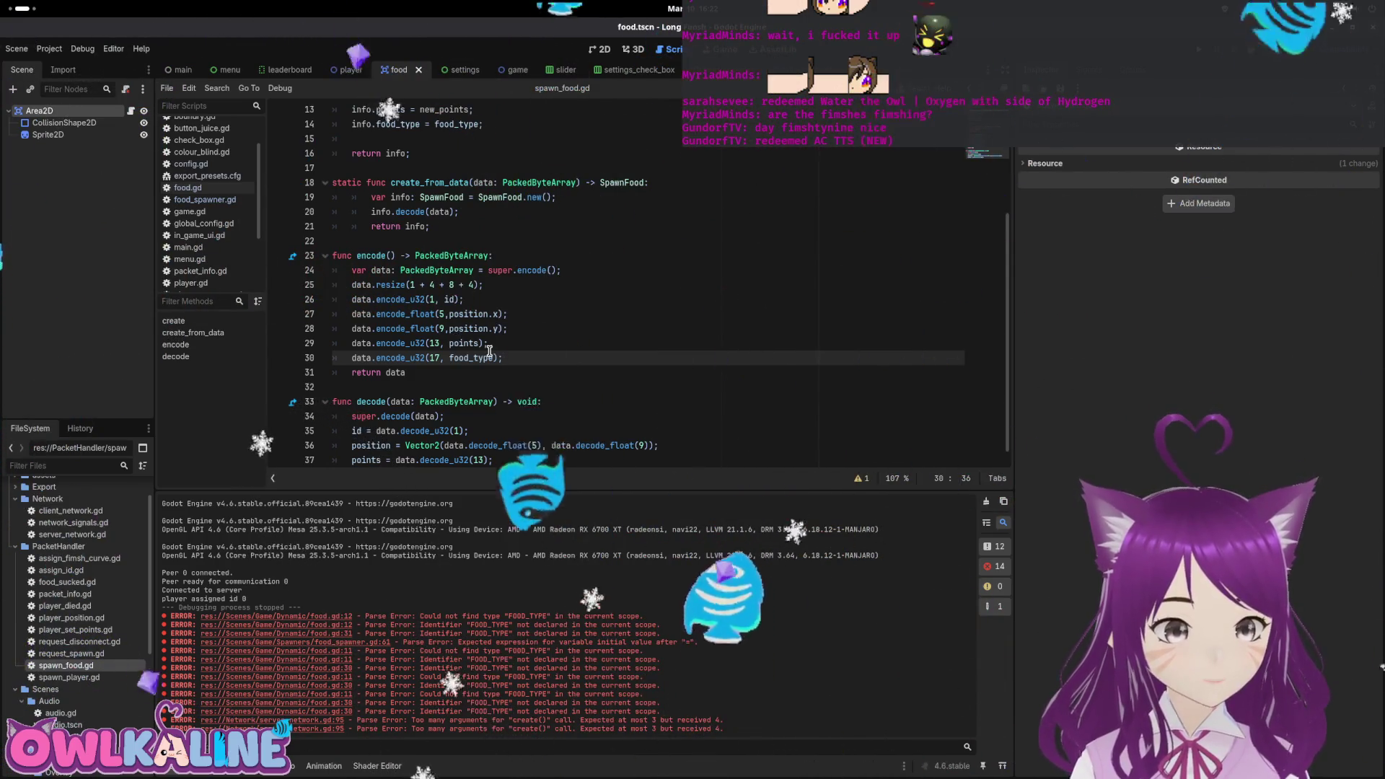
key(Down)
key(Down)
key(Down)
key(Return)
Add food_type = data.decode_u32(17) to decode() to read food_type back.
text(food_type = data.d)
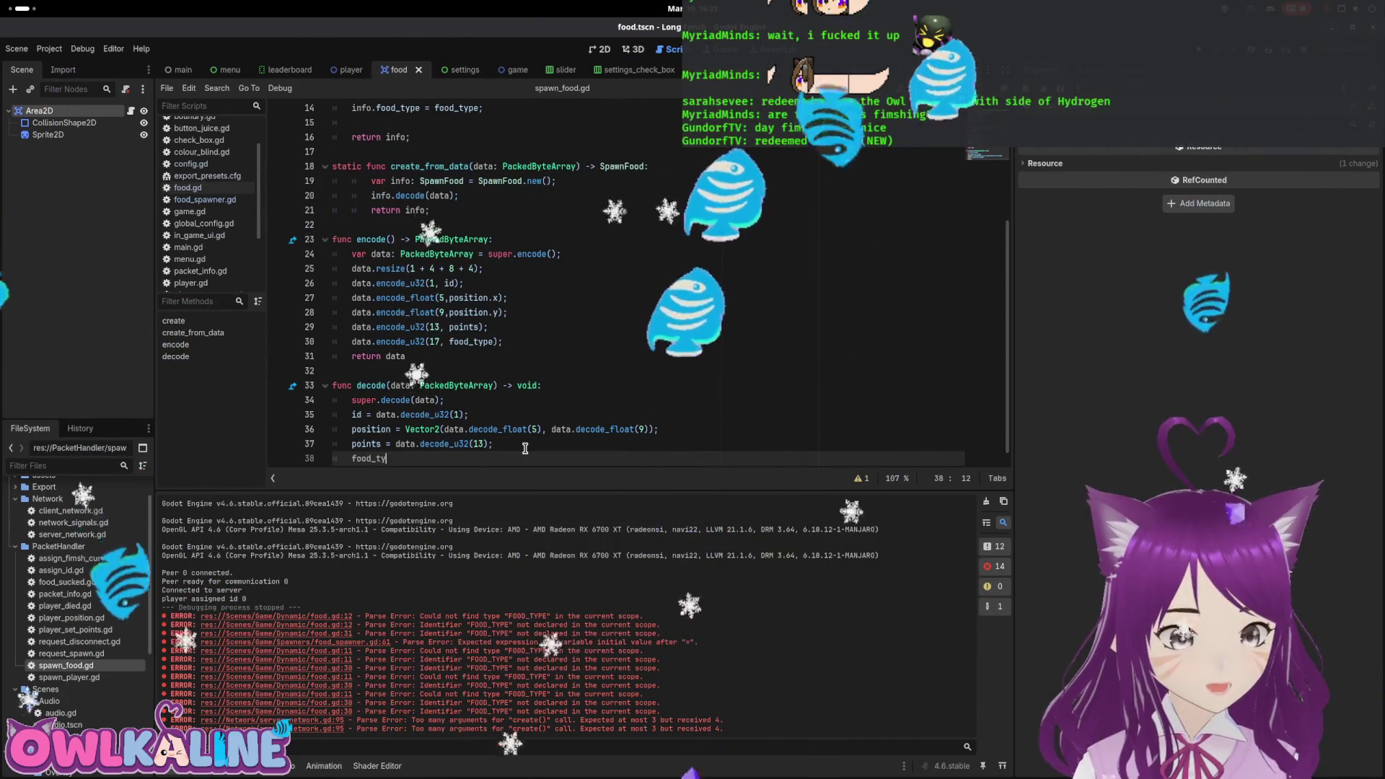
text(ec)
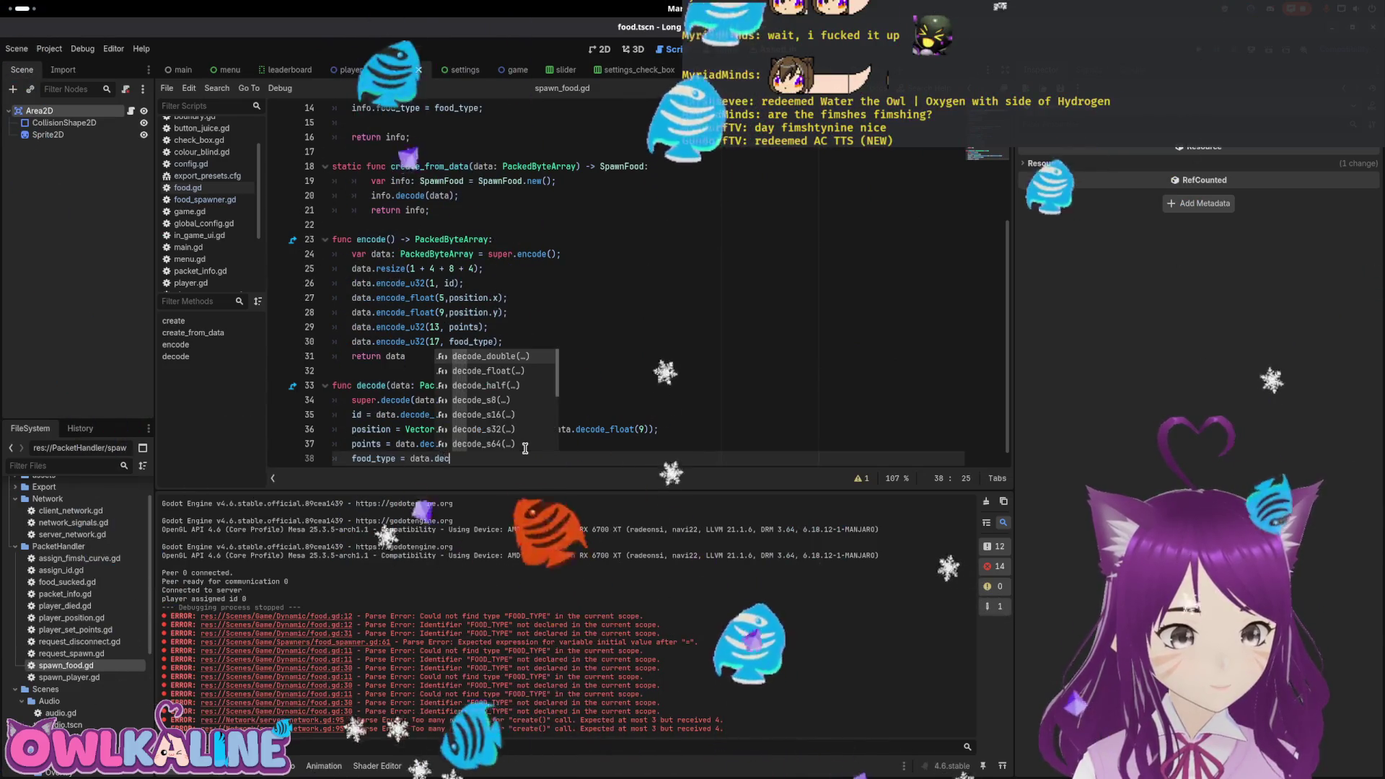
text(ode_u32())
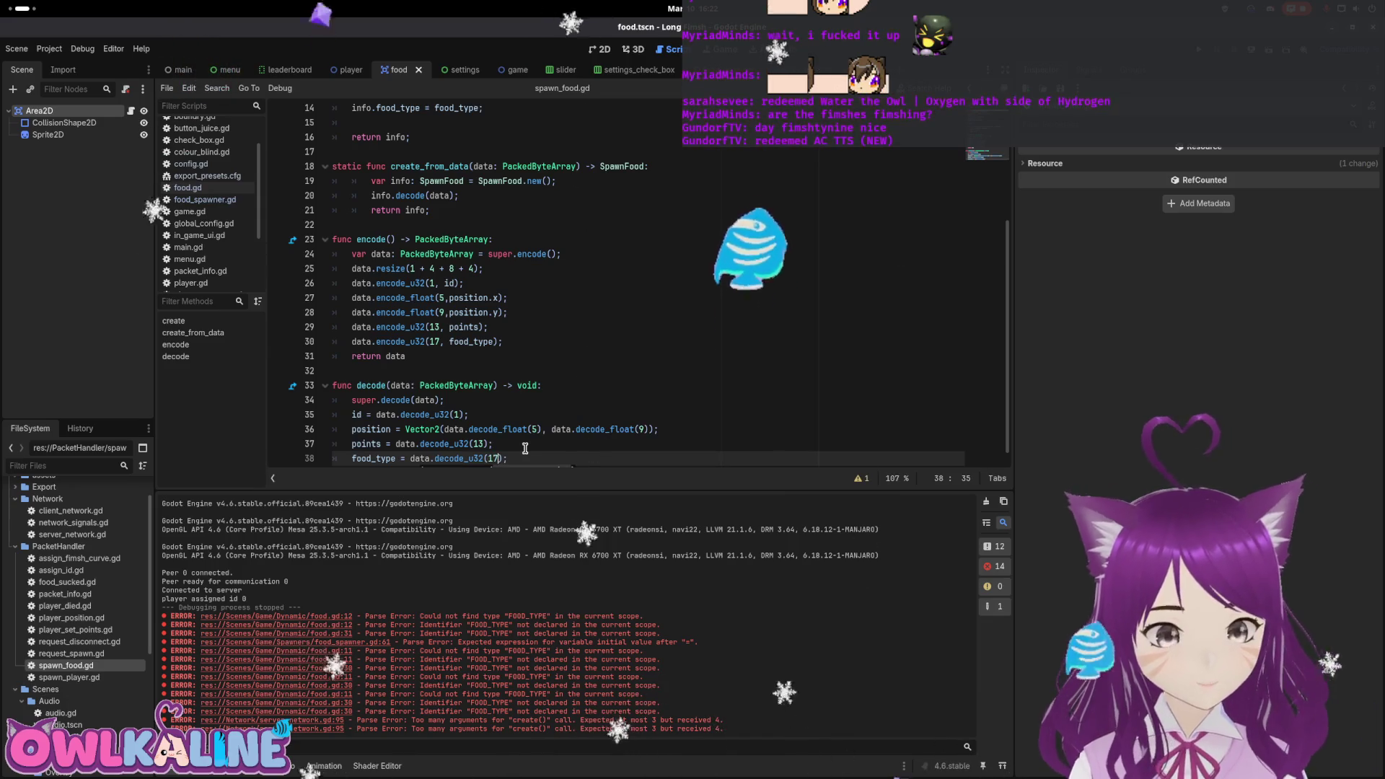
click(494, 331)
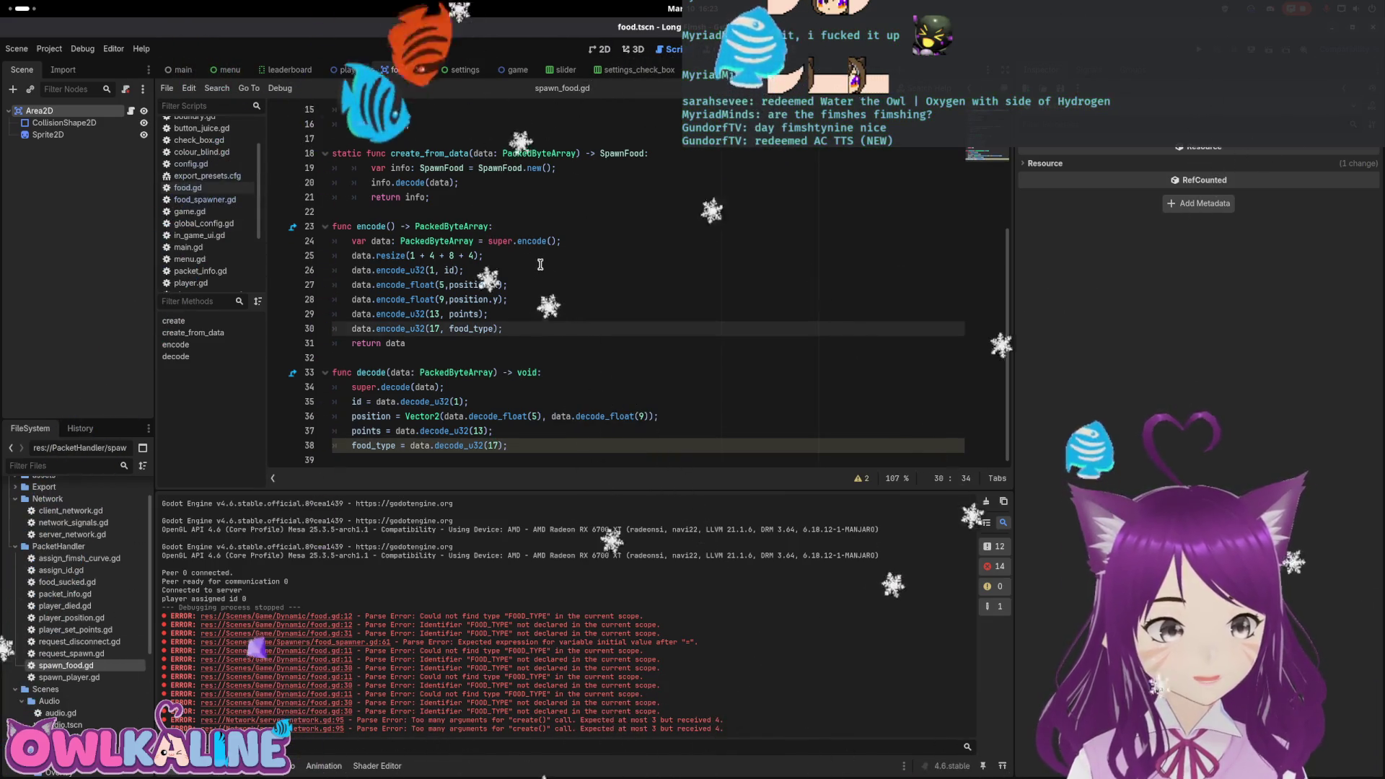
scroll(519, 373, up, 3)
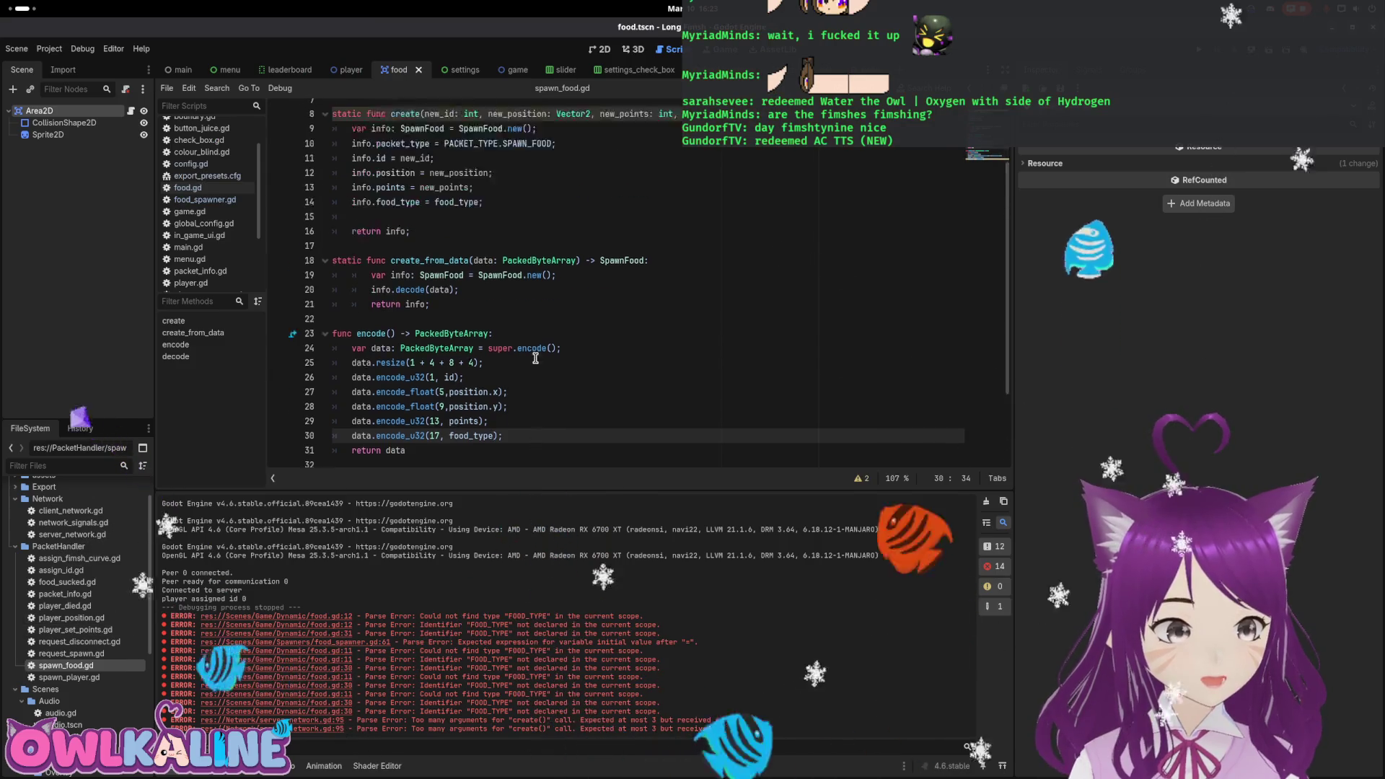
Inspect client_network.gd's SPAWN_FOOD handler and create_from_data, then switch to the food spawner scene.
double_click(70, 510)
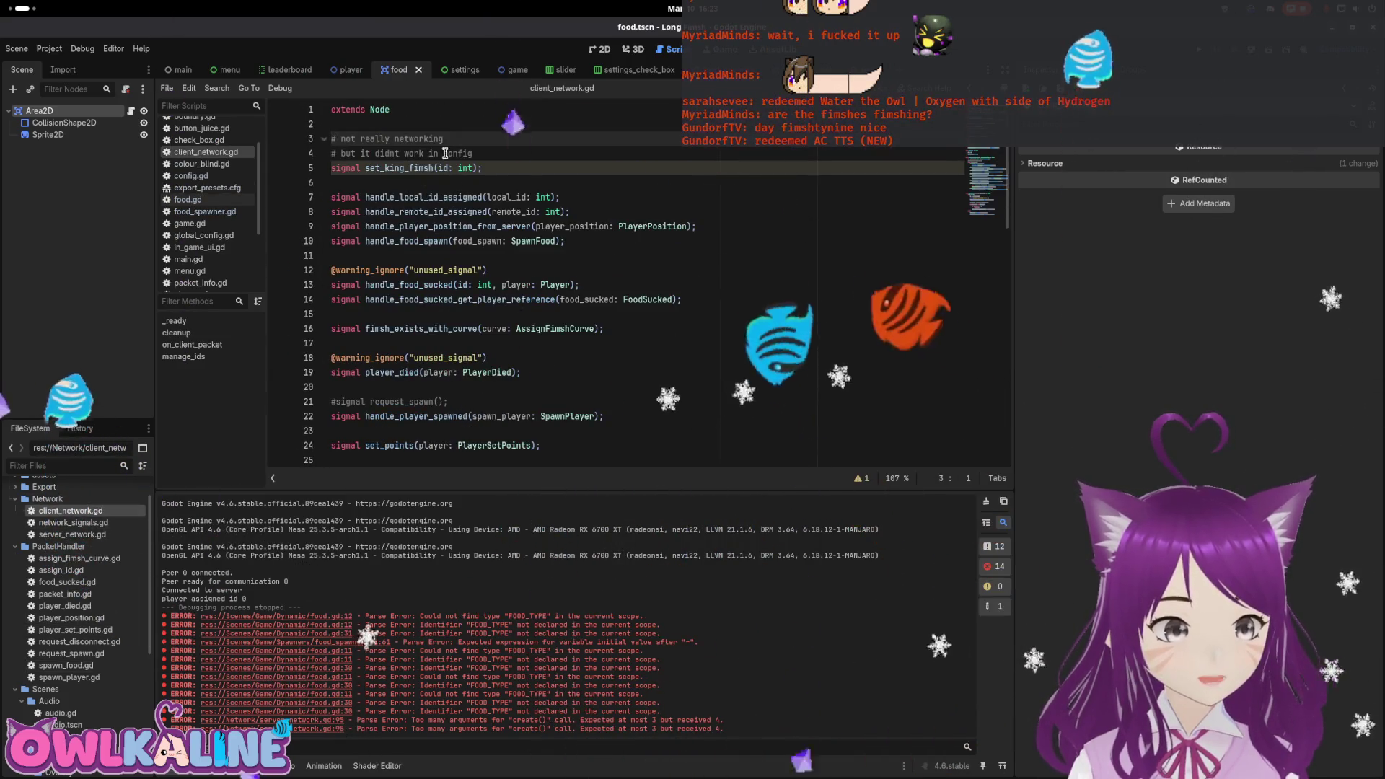
double_click(404, 241)
scroll(493, 249, down, 4)
scroll(493, 250, down, 8)
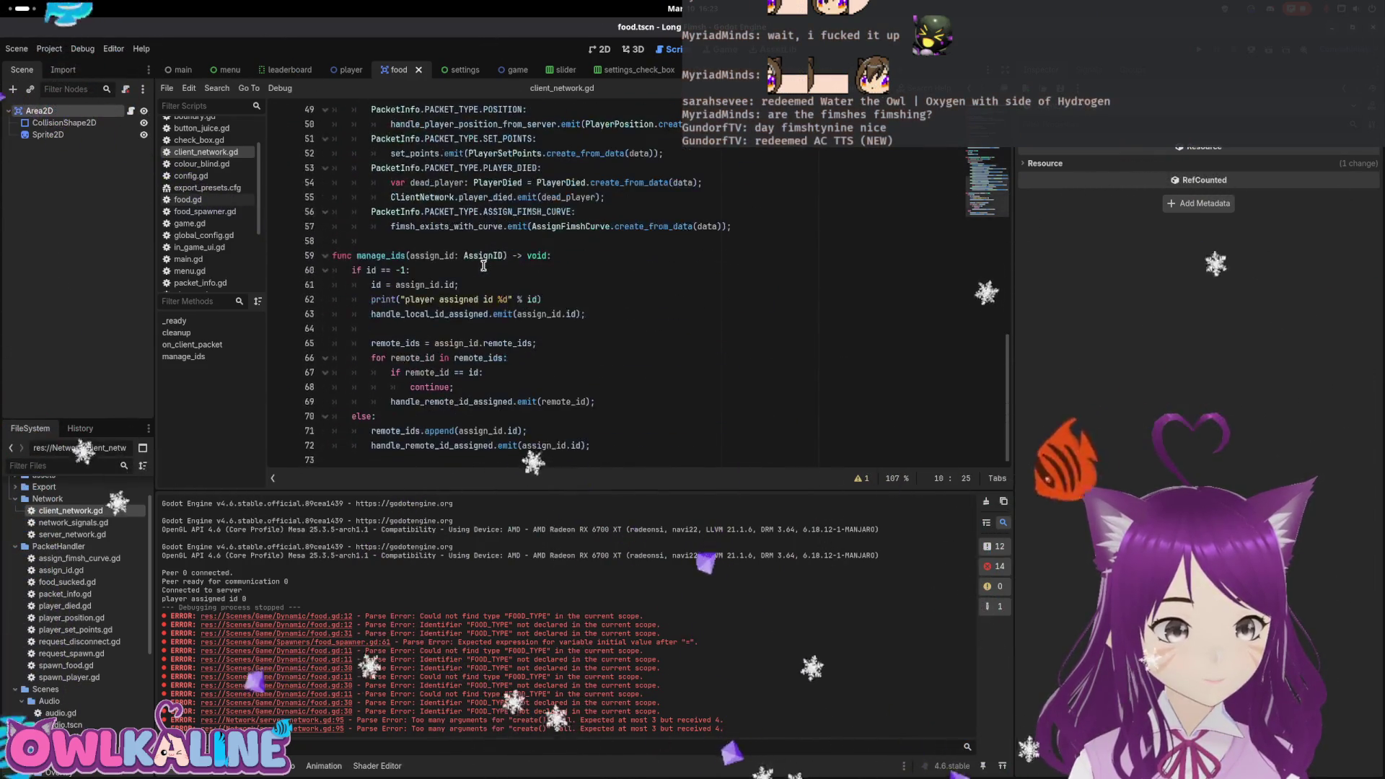
scroll(436, 194, up, 2)
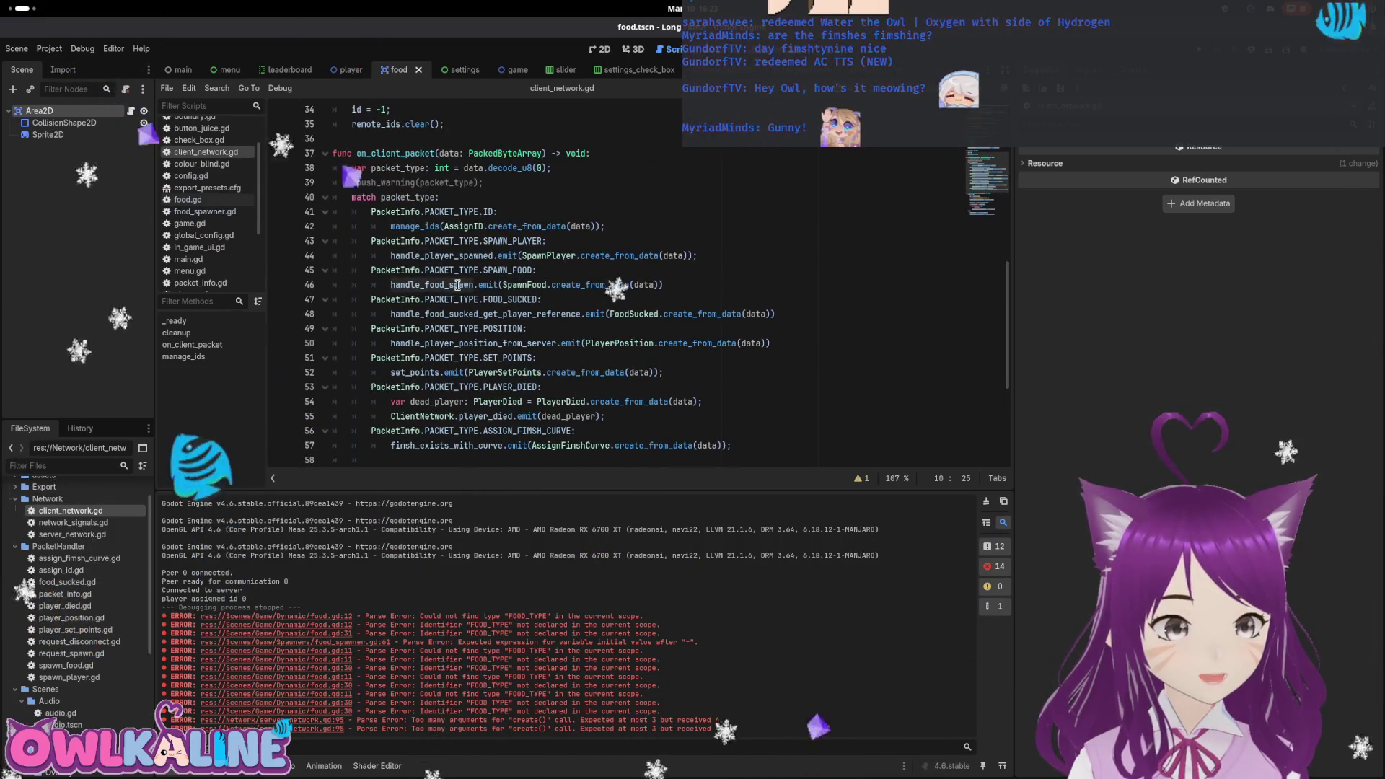
double_click(606, 285)
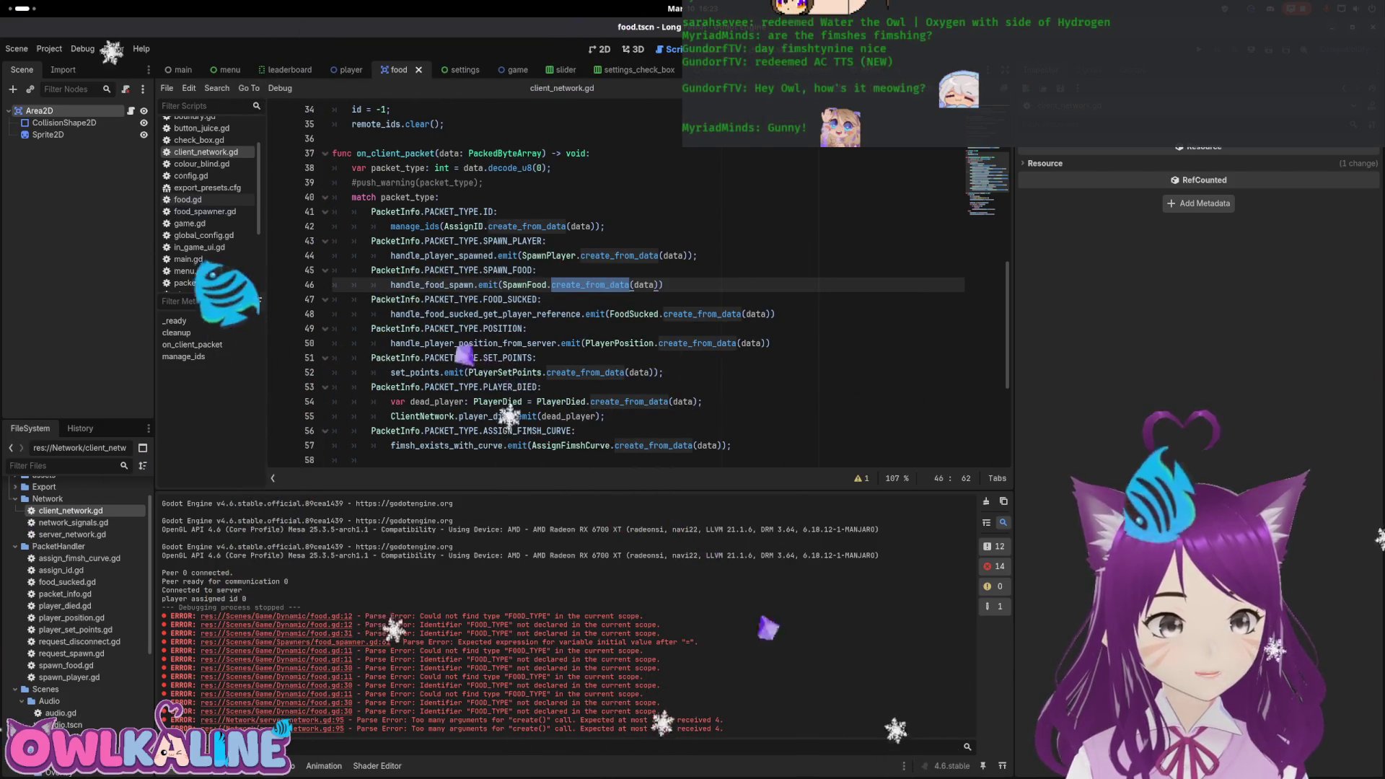
click(689, 69)
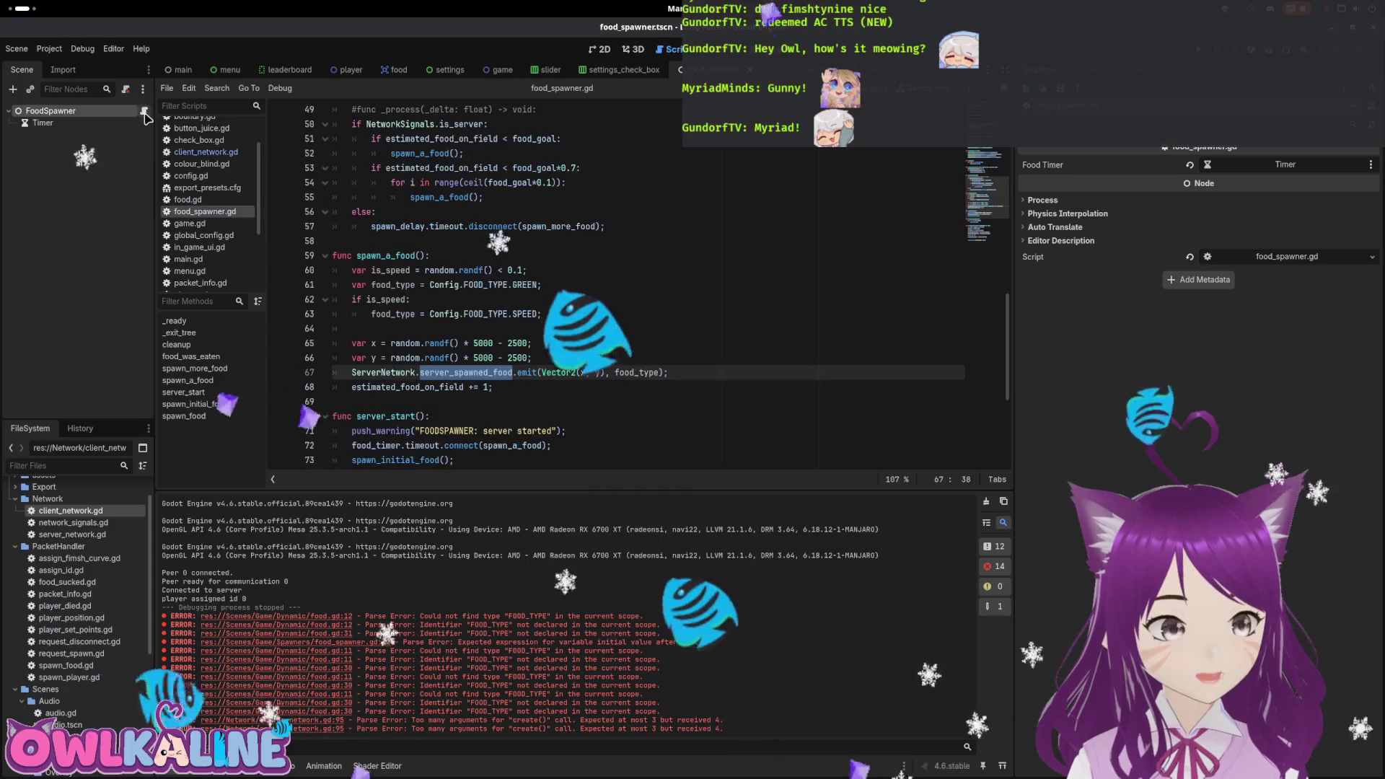
In food_spawner.gd's spawn_food(), add a food.food_type line below the global_position line.
click(401, 256)
scroll(402, 259, up, 3)
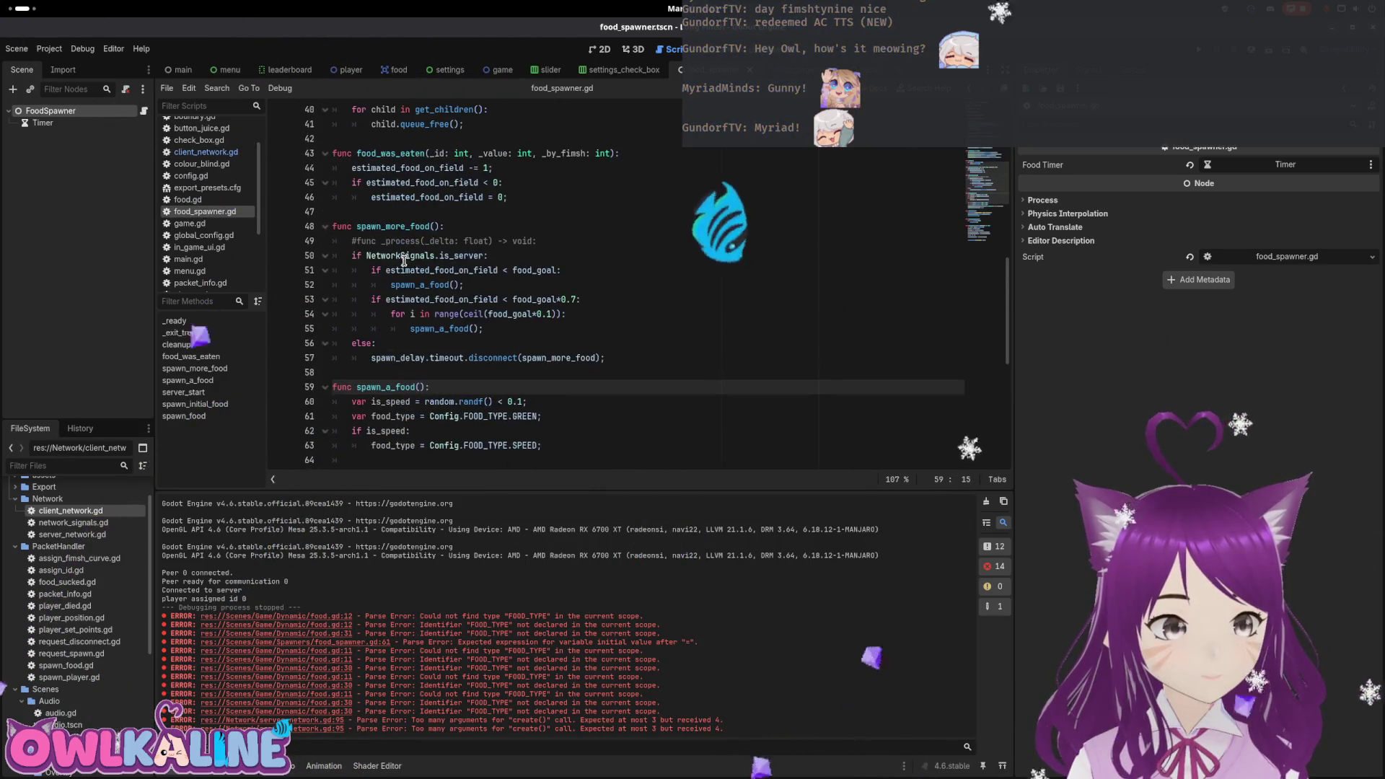
scroll(493, 276, down, 8)
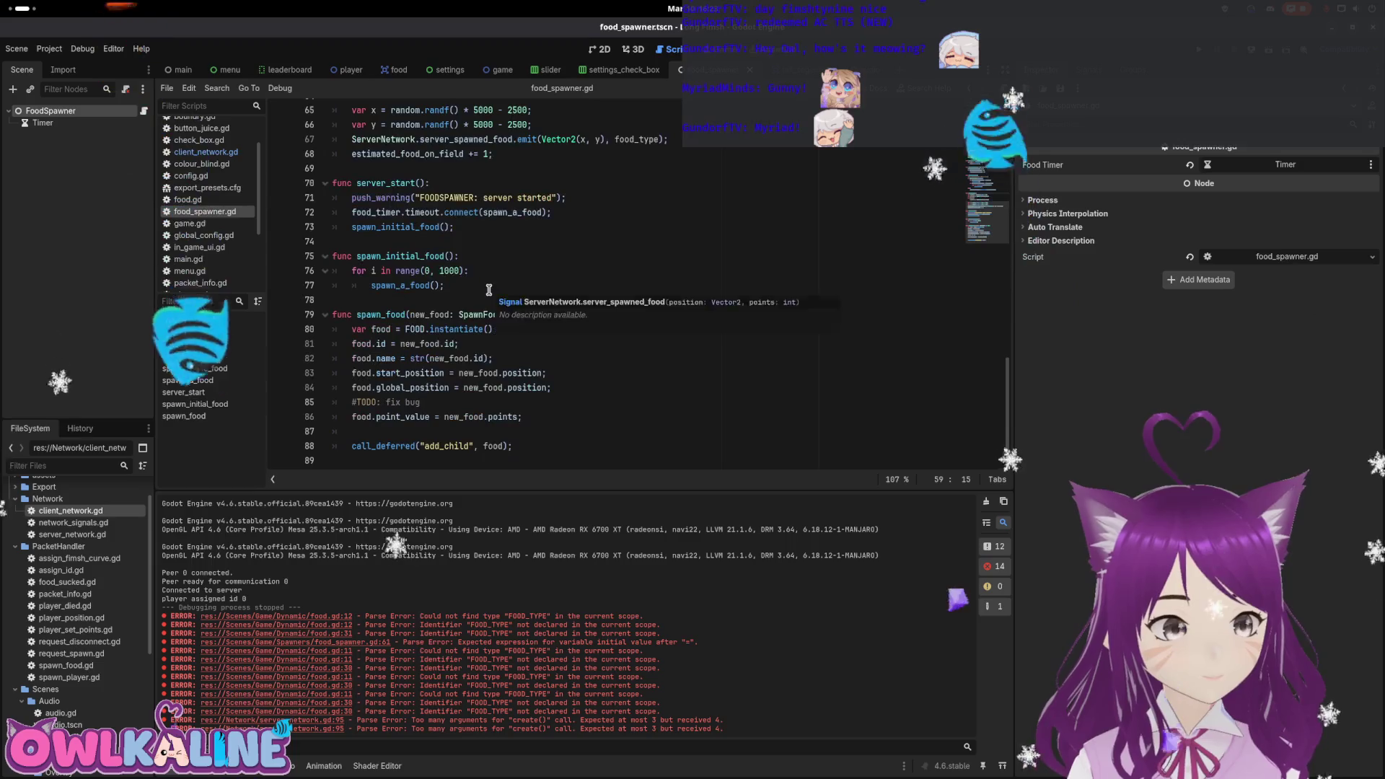
double_click(376, 314)
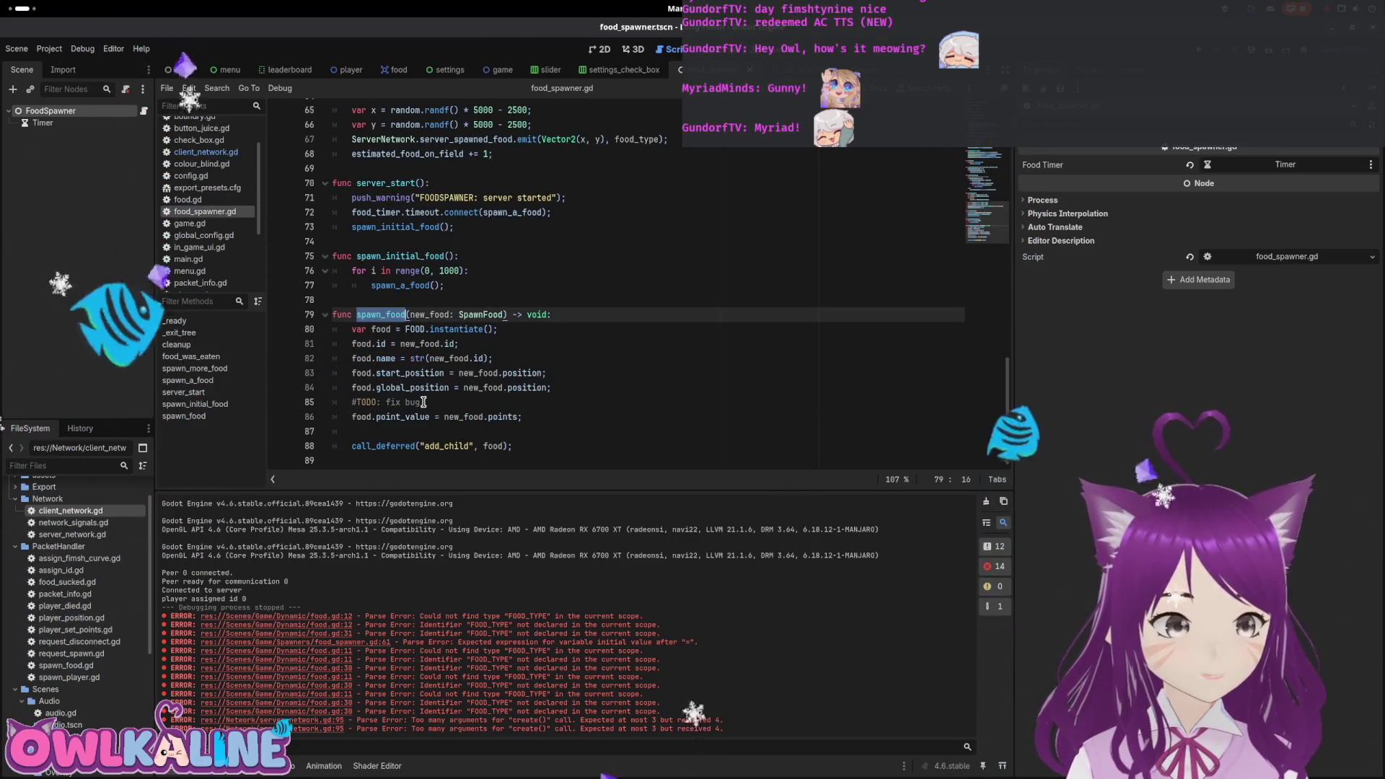
click(572, 392)
key(Return)
text(foo)
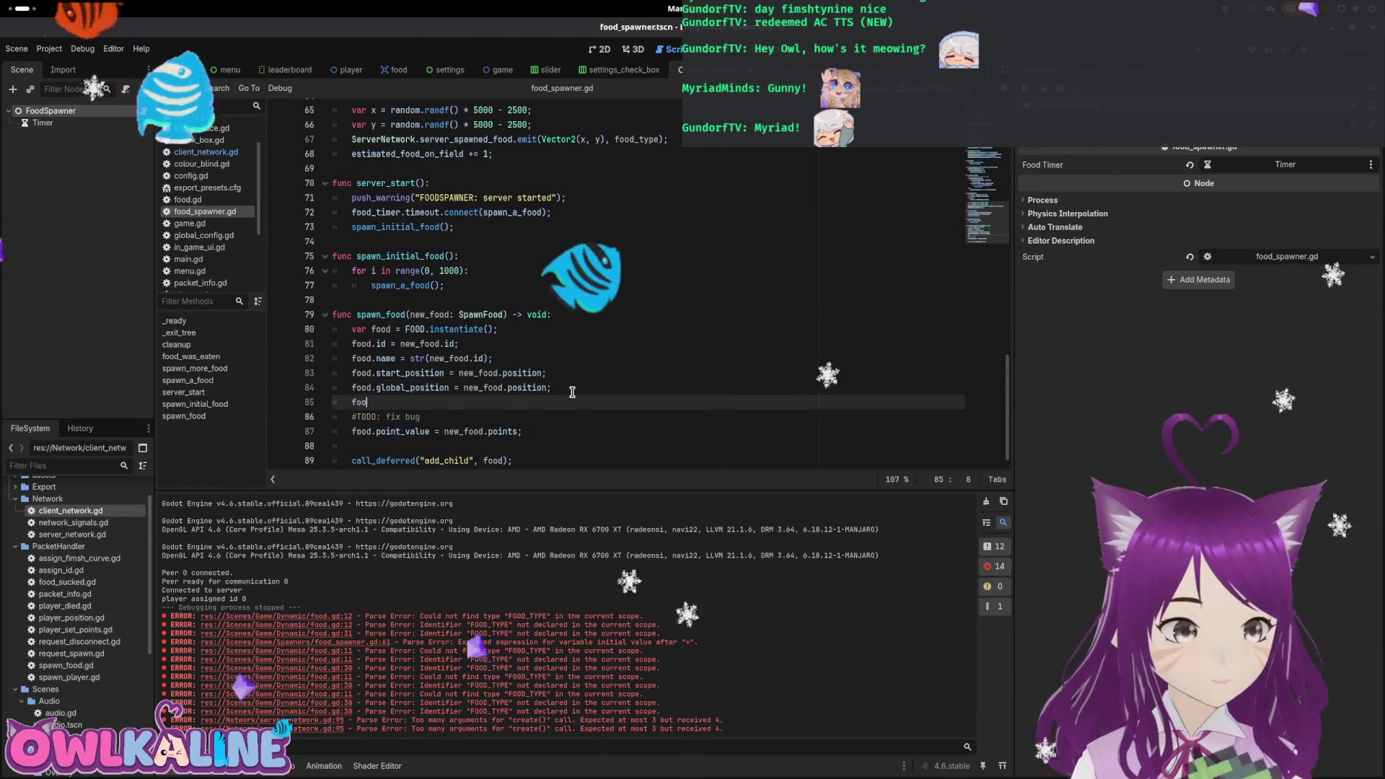
text(d.f)
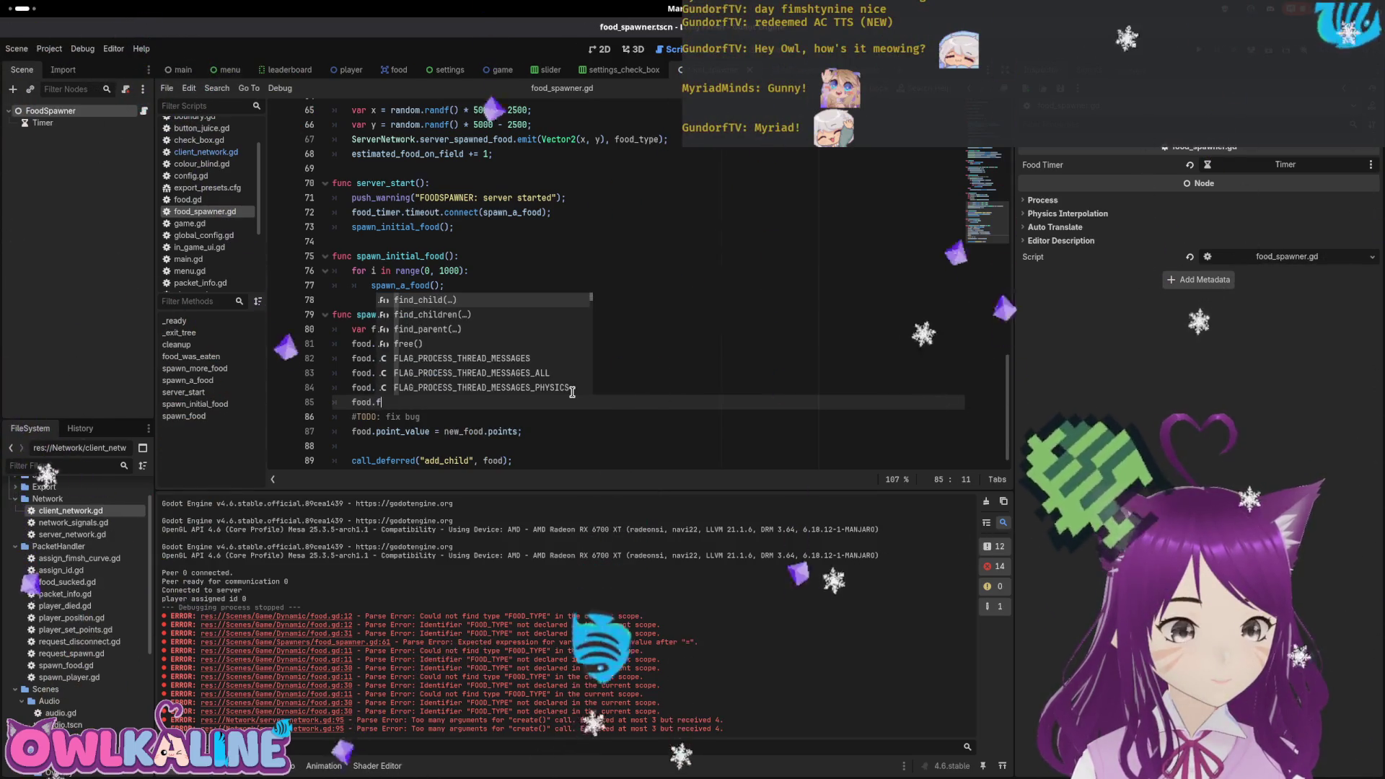
text(o)
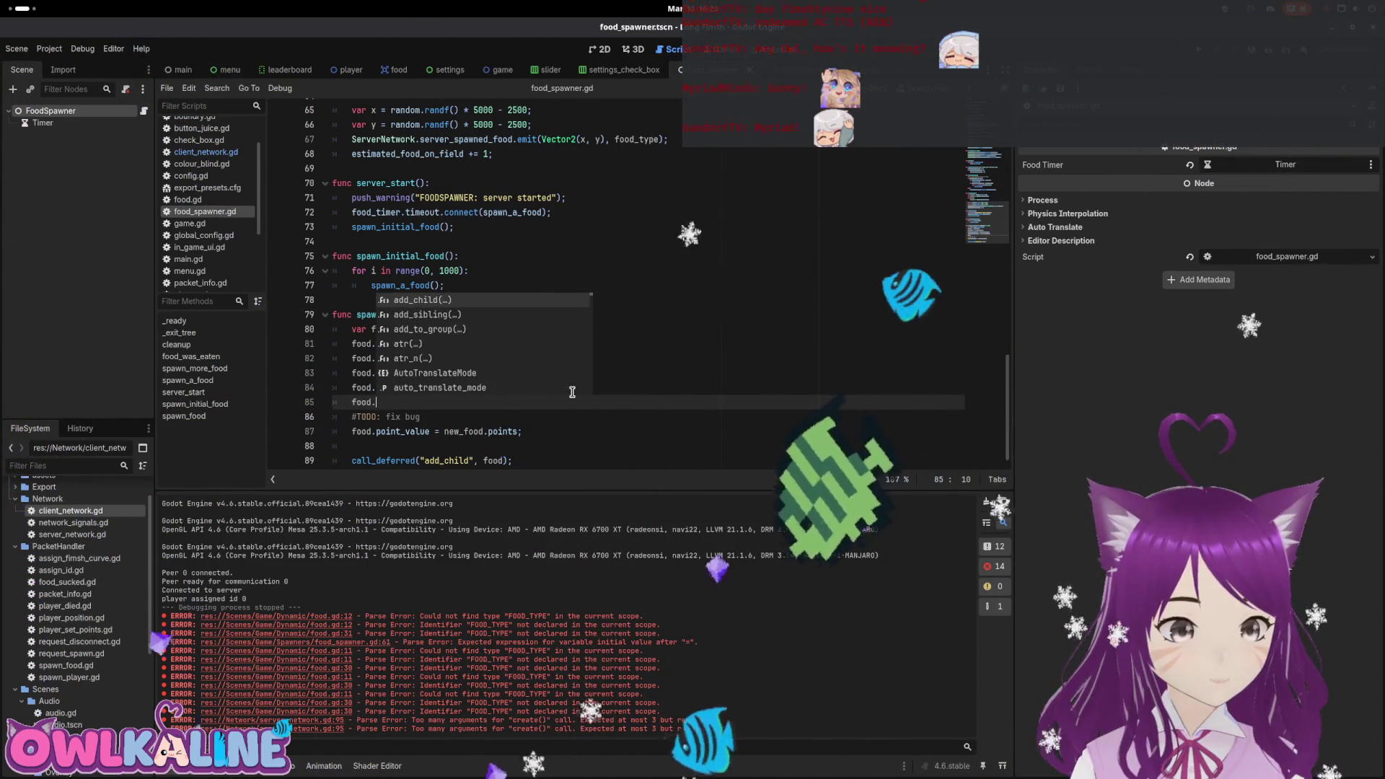
text(od_type)
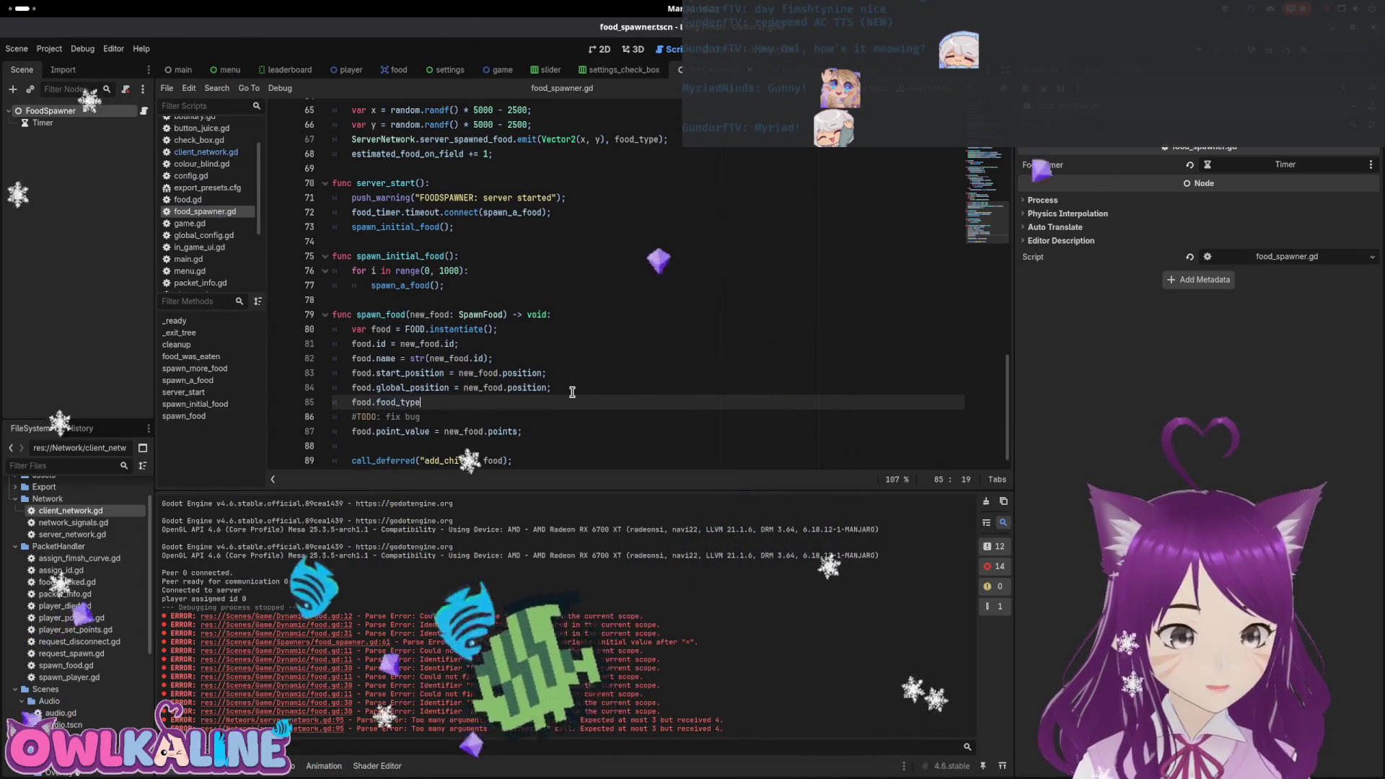
Check food.gd's food_type declaration in the food scene, then return to the food spawner scene.
scroll(692, 206, up, 1)
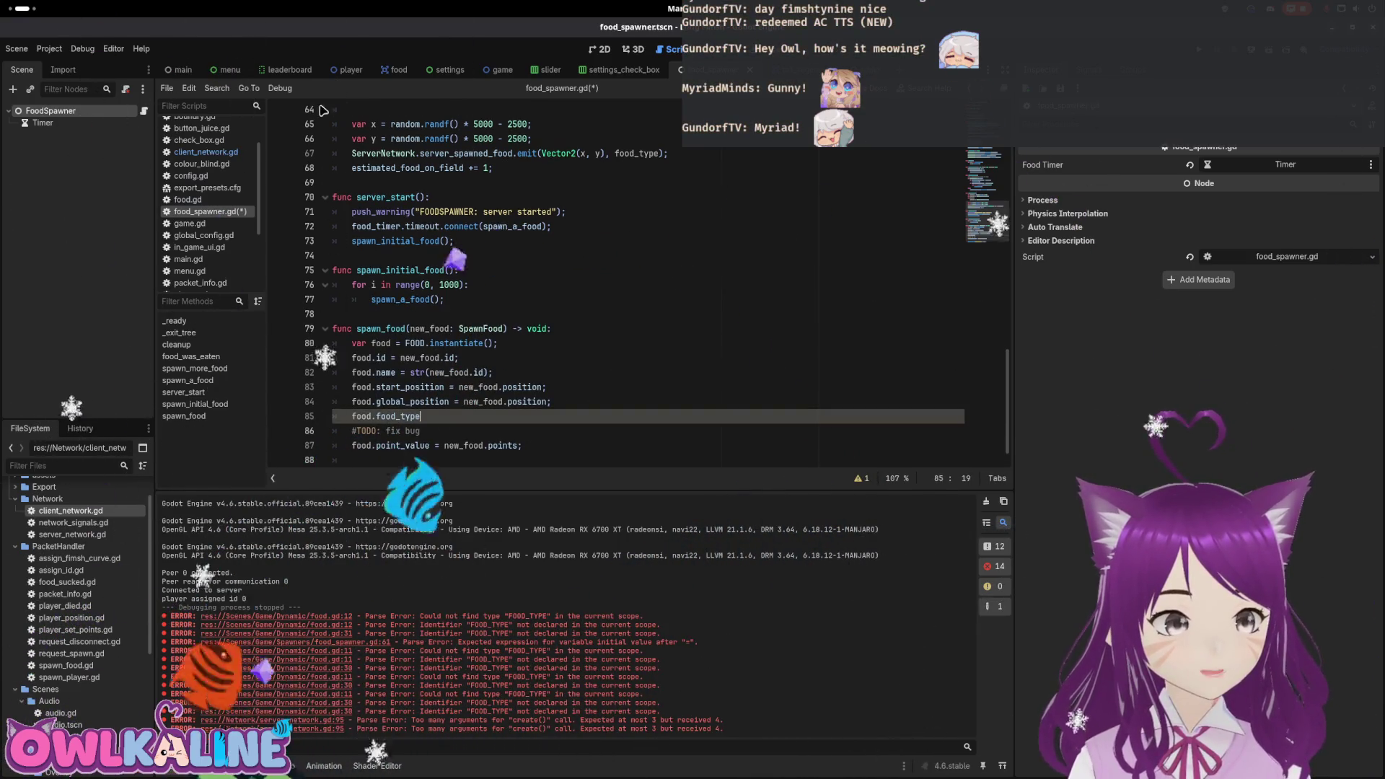
click(394, 72)
click(131, 112)
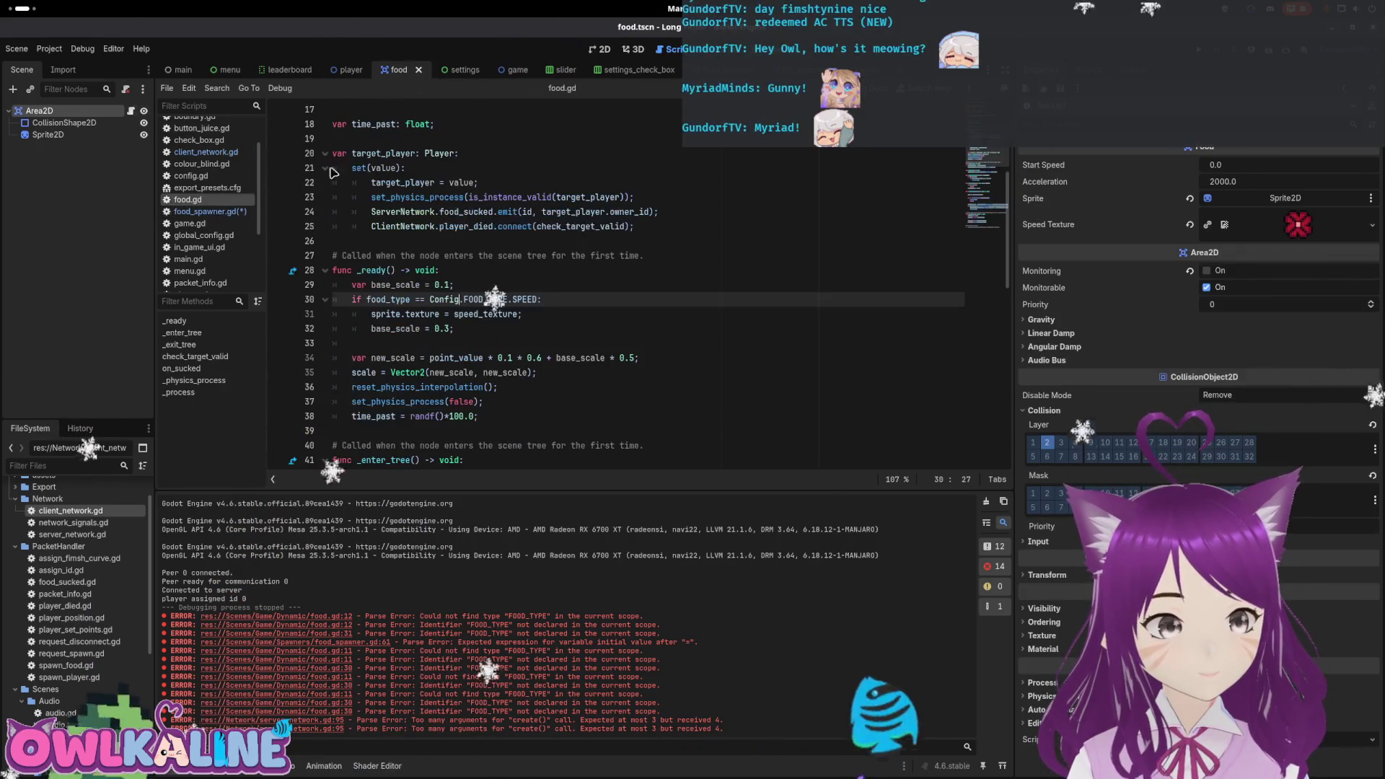
scroll(505, 288, up, 5)
click(383, 255)
click(535, 226)
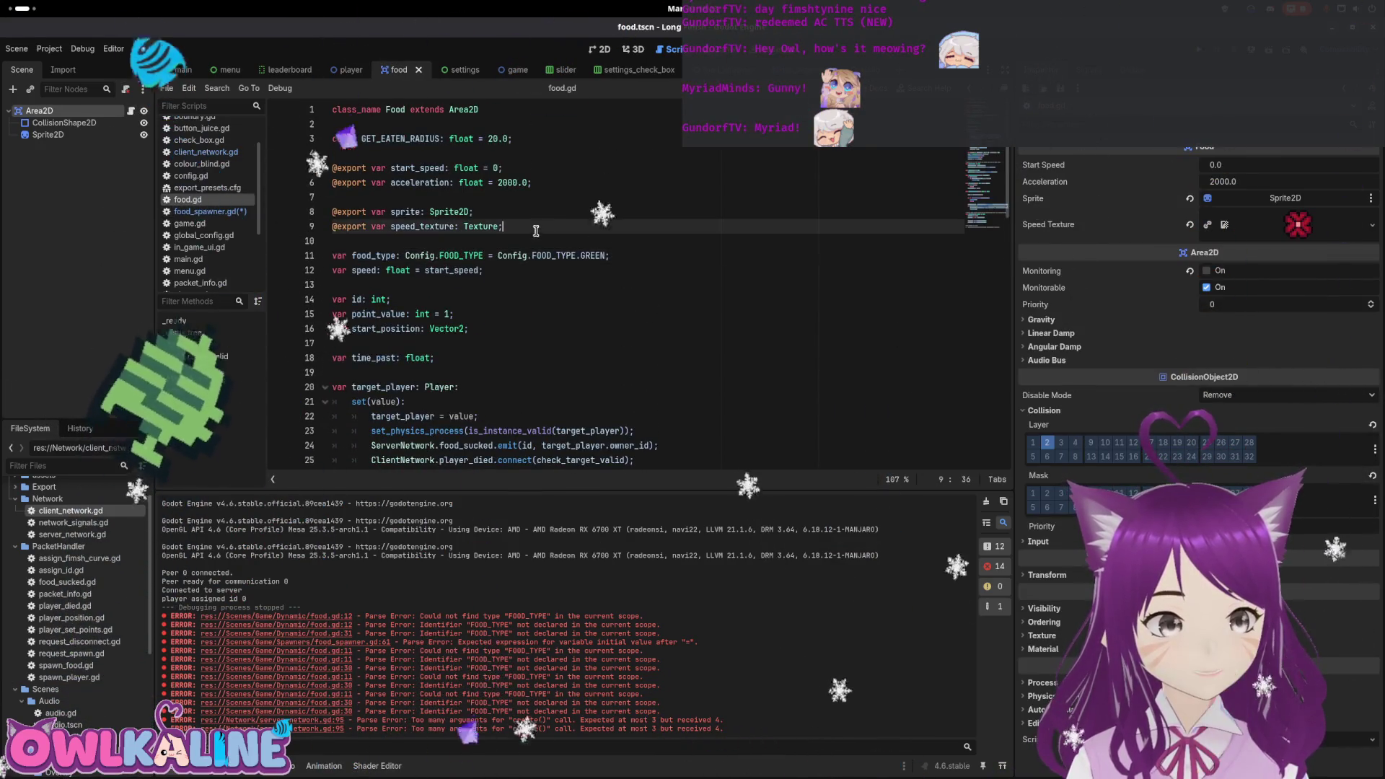
click(739, 72)
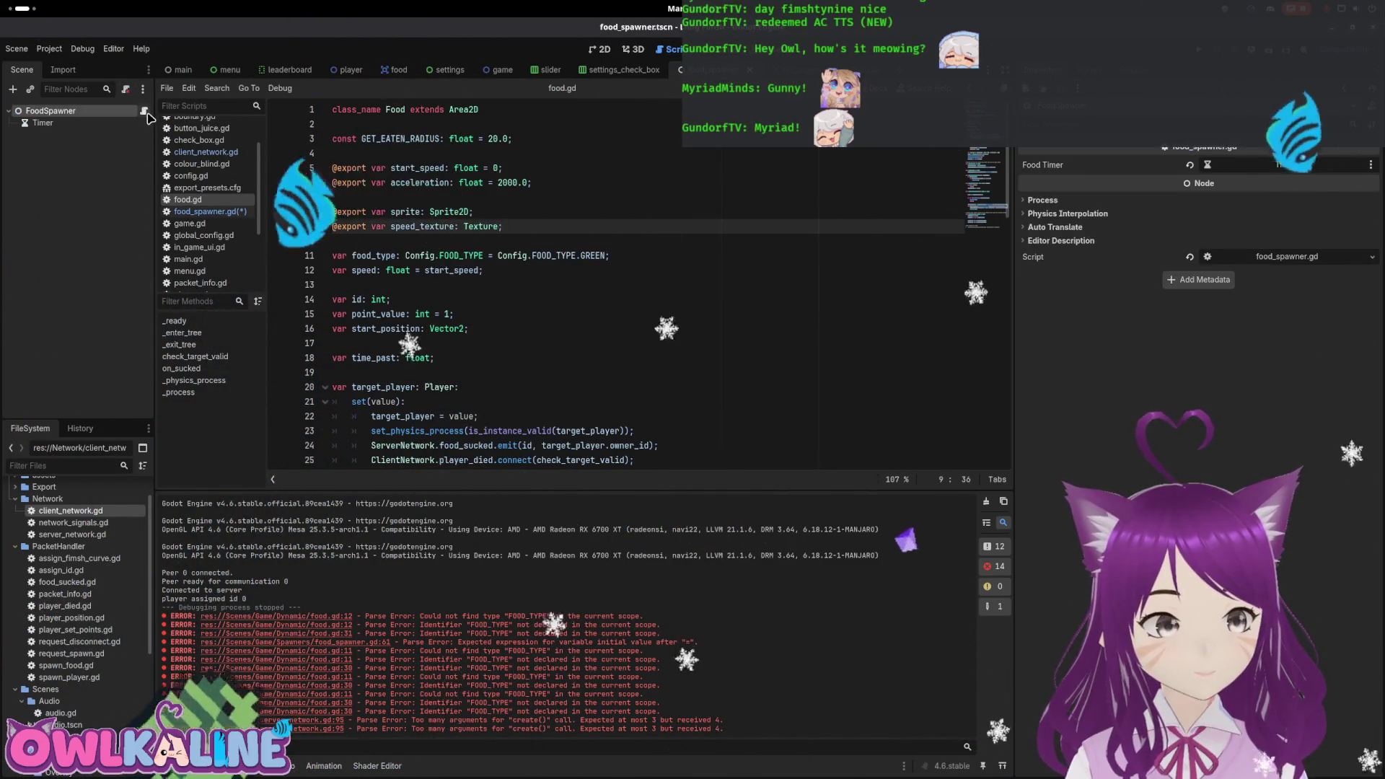
Complete line 85 as food.food_type = new_food.food_type and save food_spawner.gd.
click(209, 212)
click(445, 415)
text(new_food.)
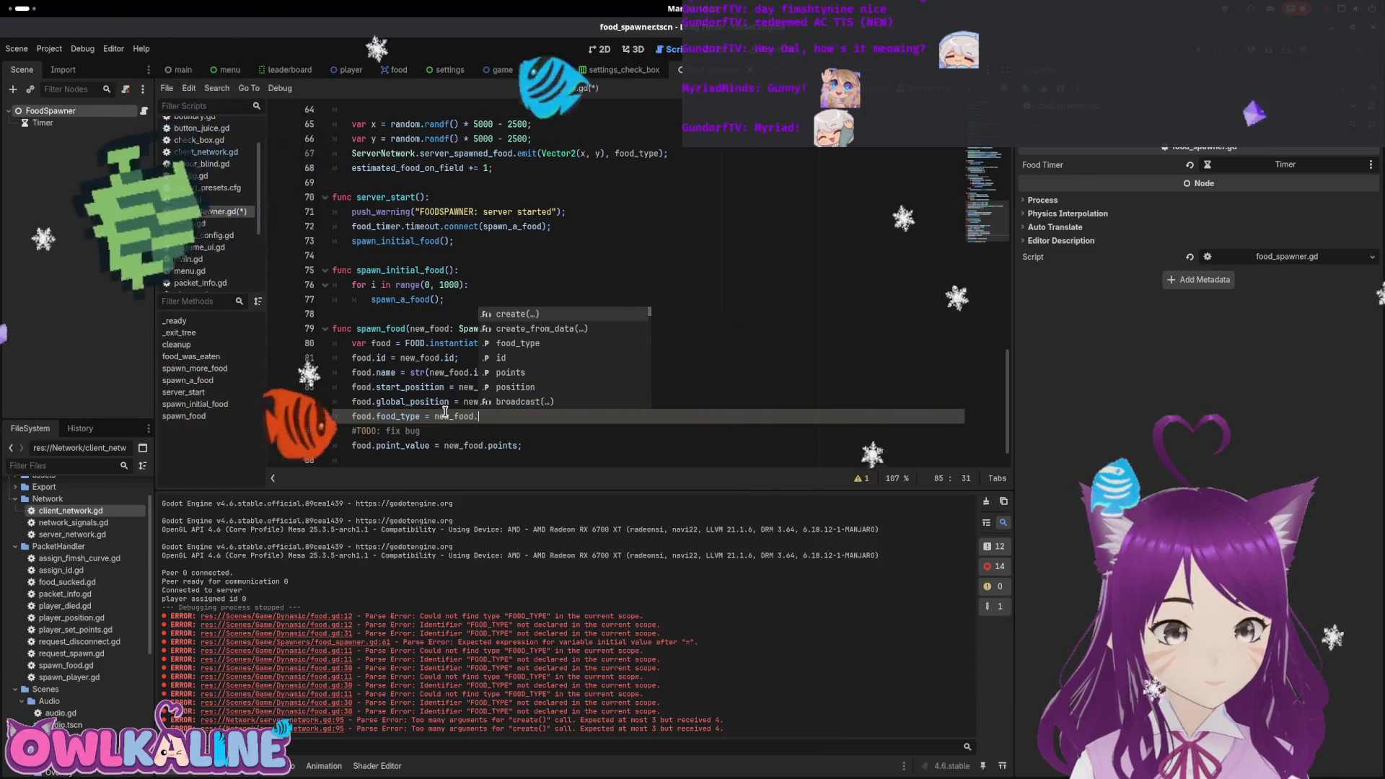
text(food_type;)
key(ctrl+s)
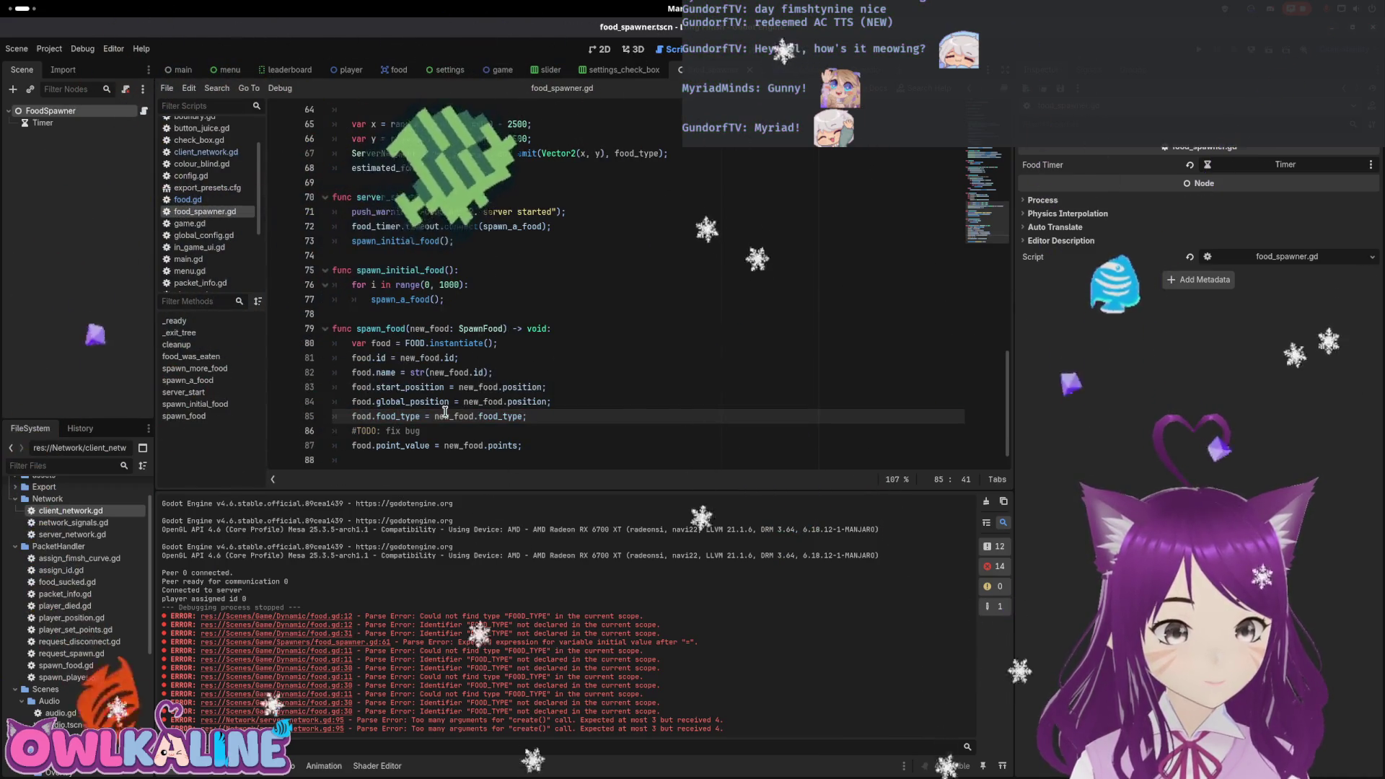
scroll(610, 368, down, 2)
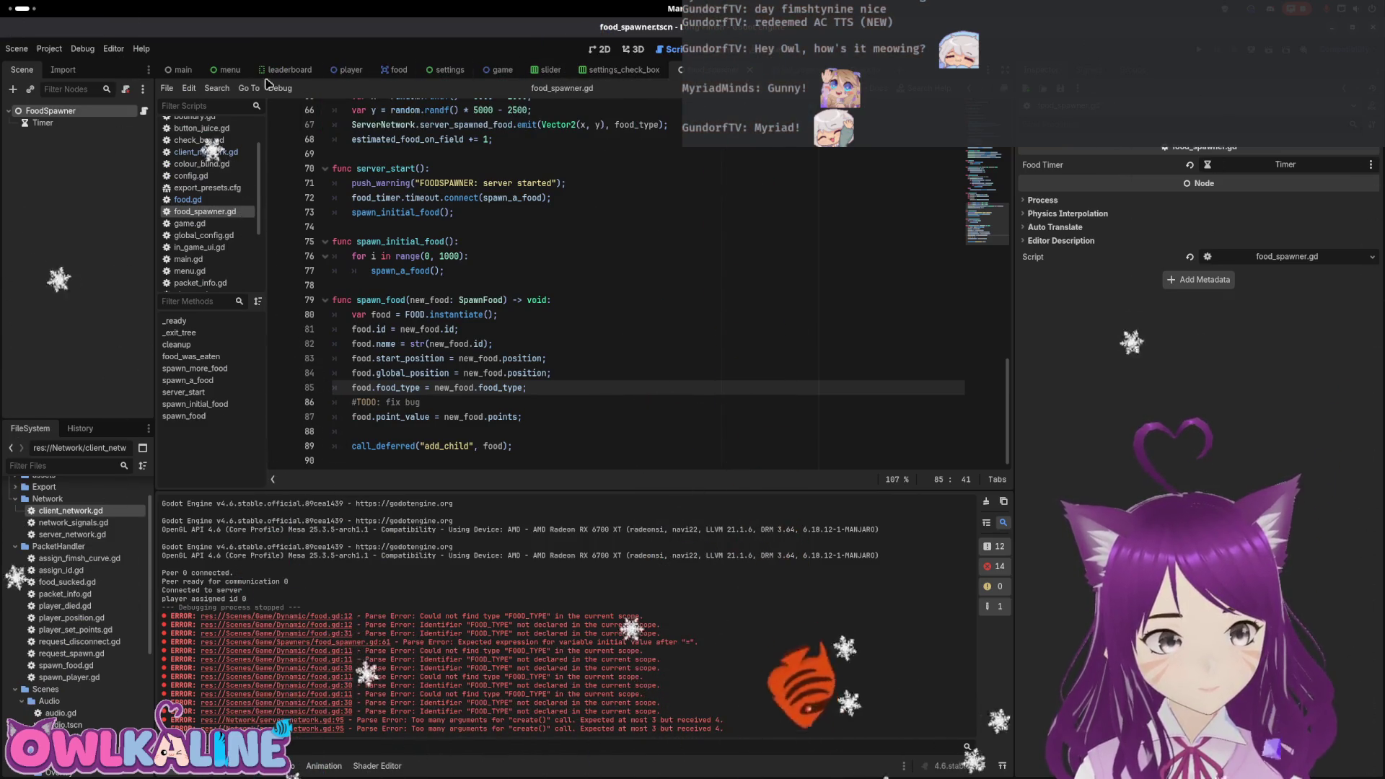
Open food.gd in the food scene and review _ready()'s food_type check against Config.FOOD_TYPE.SPEED.
click(397, 69)
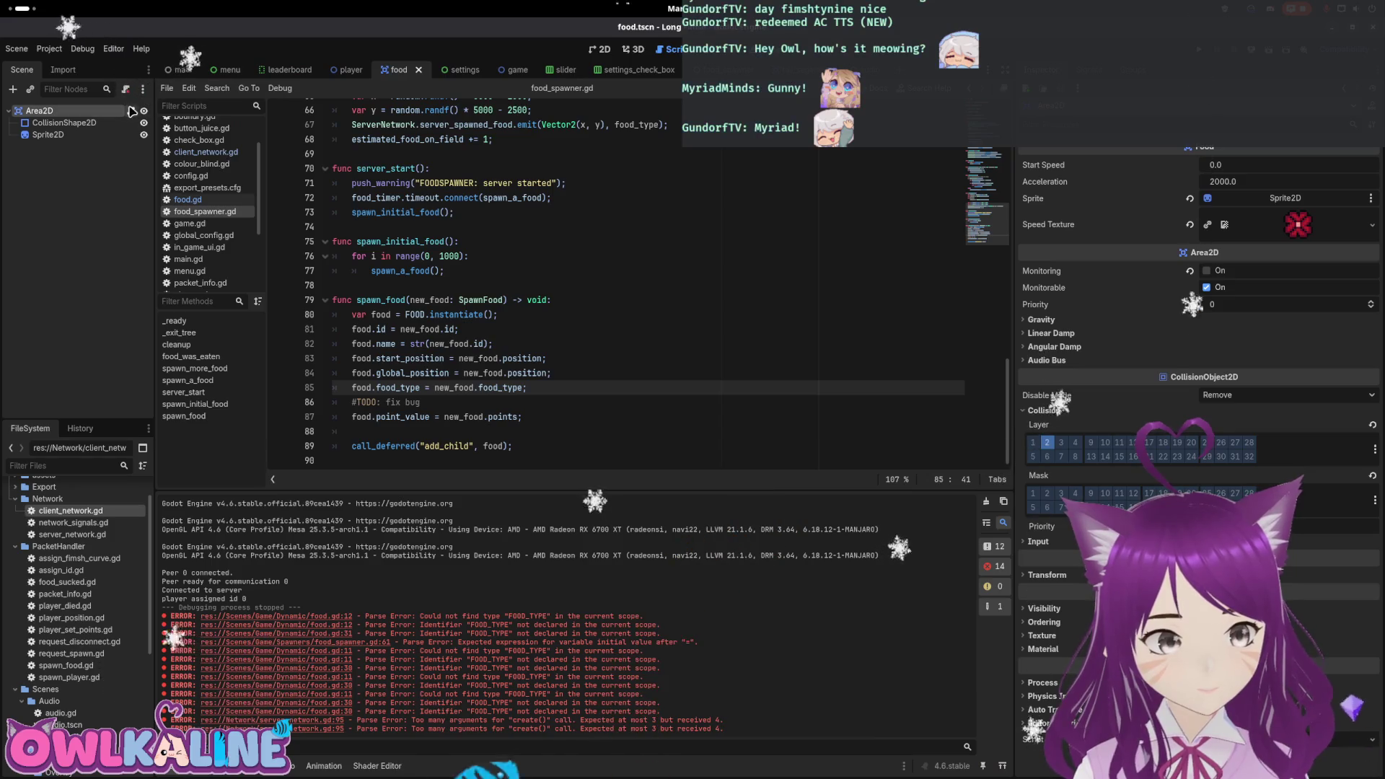
click(132, 111)
scroll(468, 267, down, 5)
scroll(468, 267, down, 2)
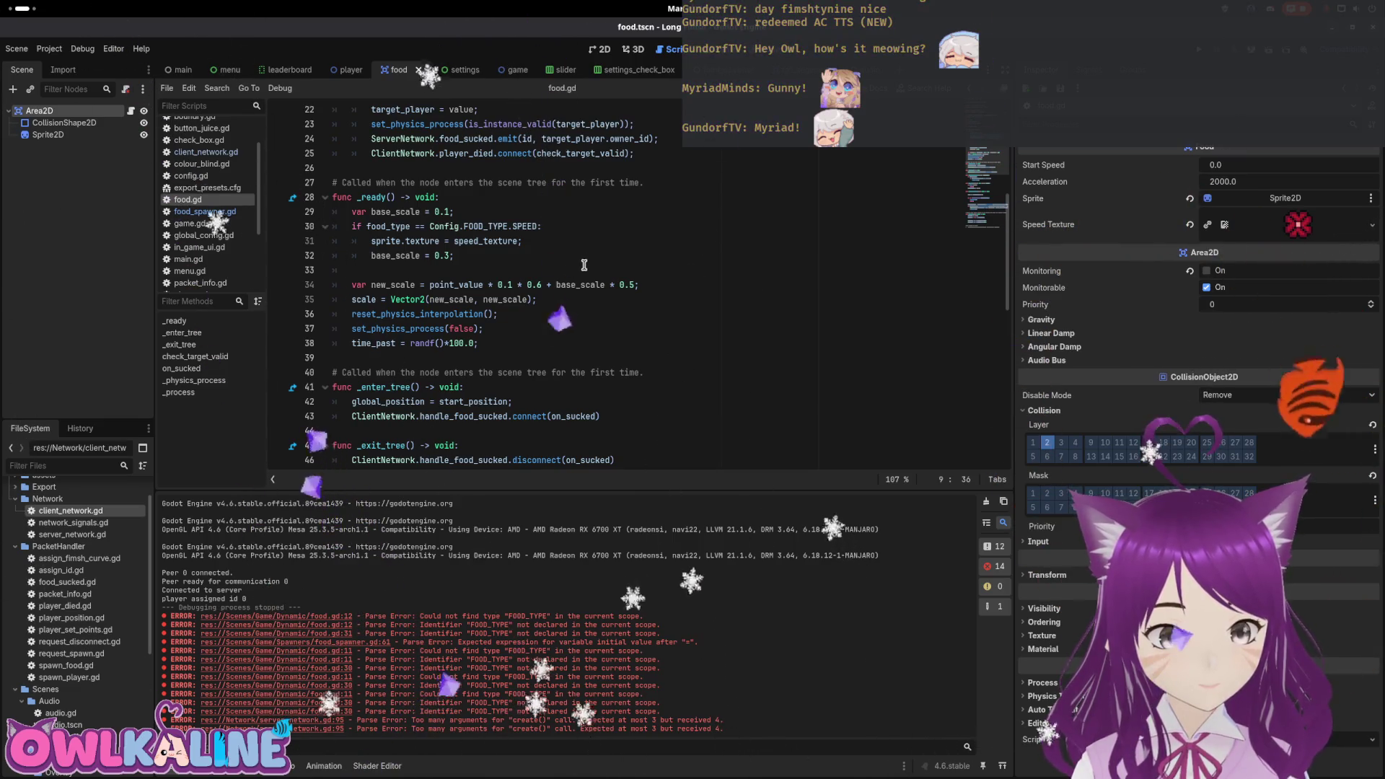
scroll(502, 265, up, 3)
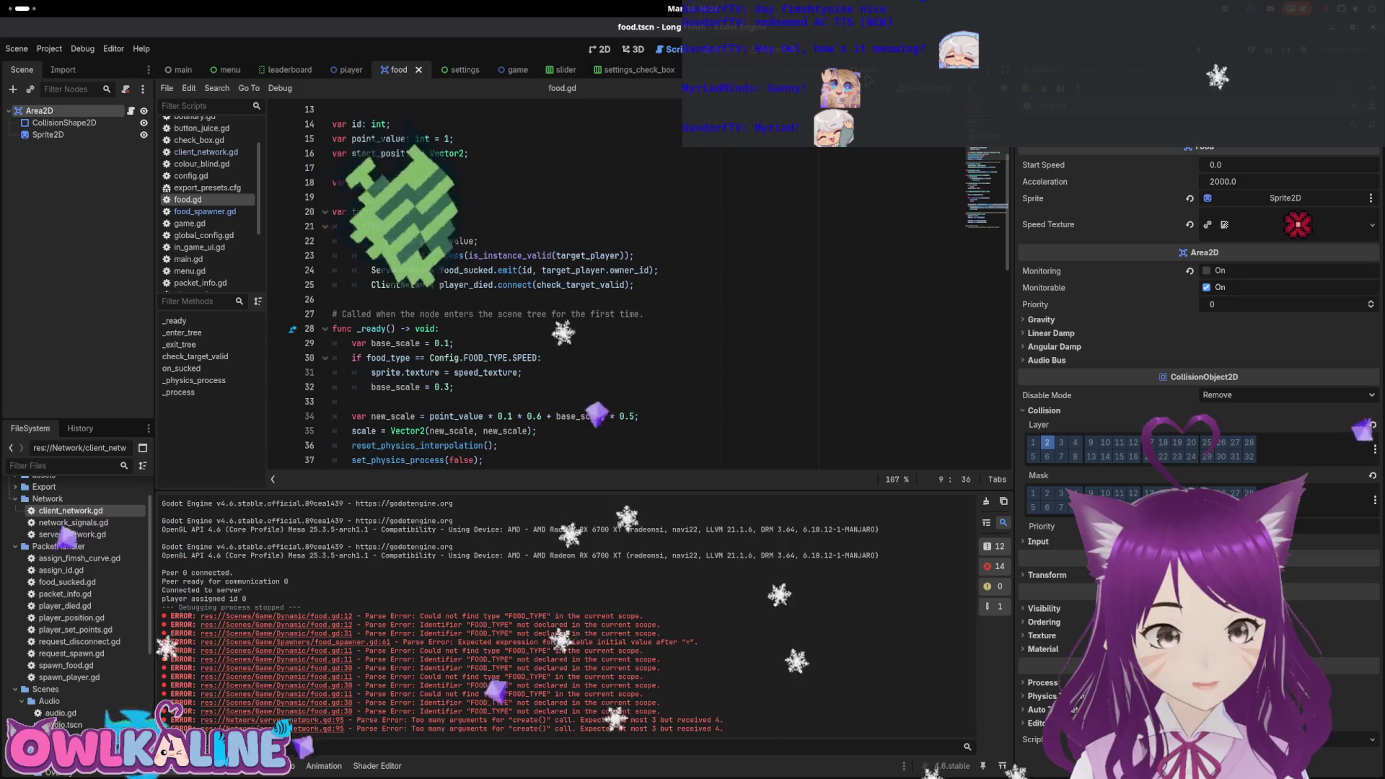
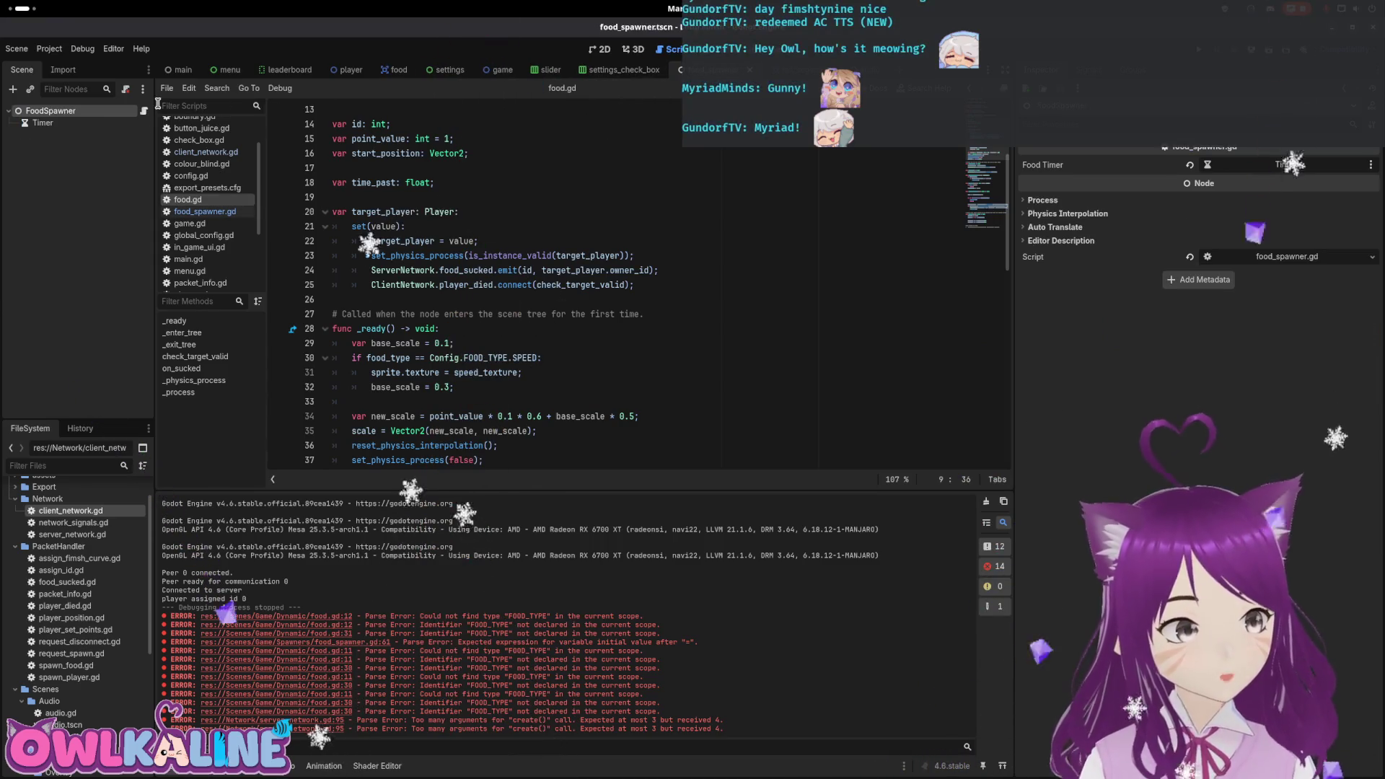
Run the game from food_spawner.gd and stop it after the create() argument error.
click(144, 112)
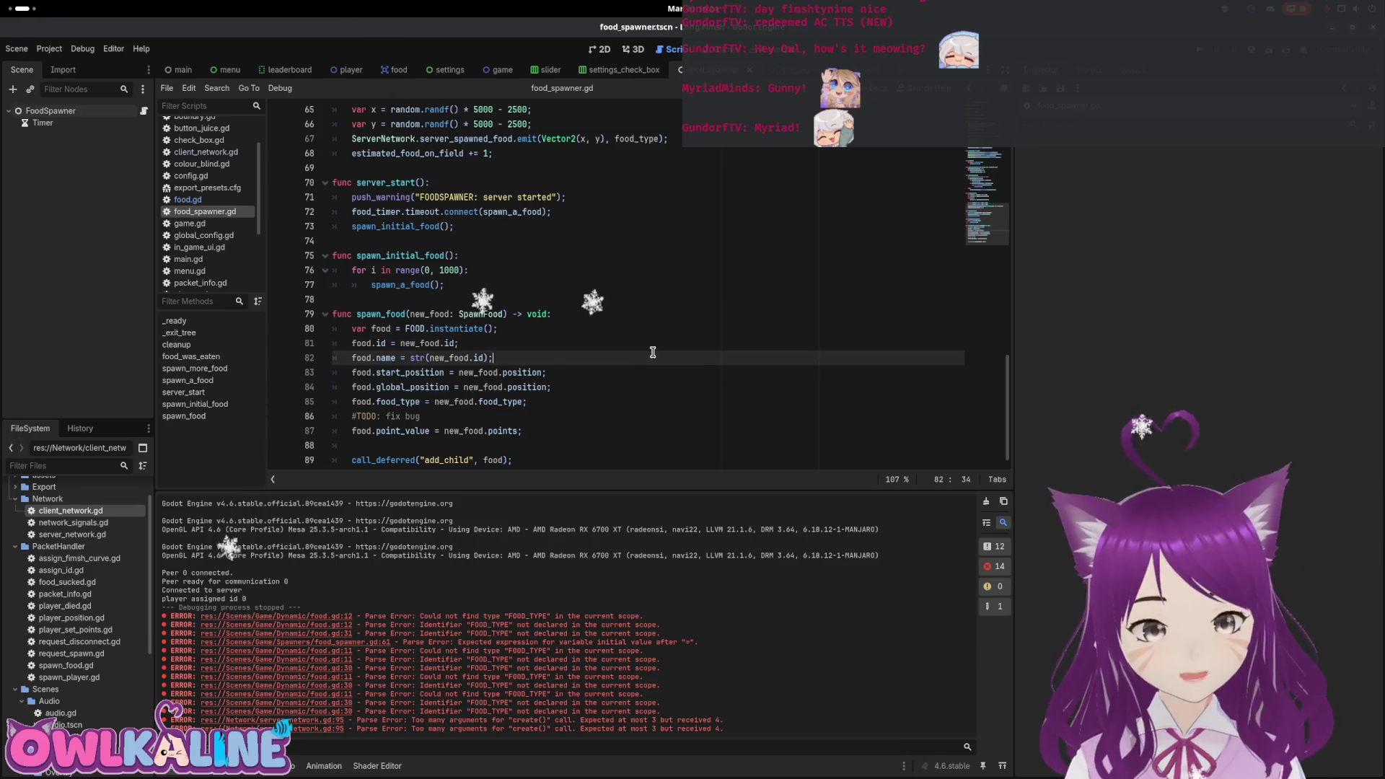
scroll(654, 351, down, 1)
key(F5)
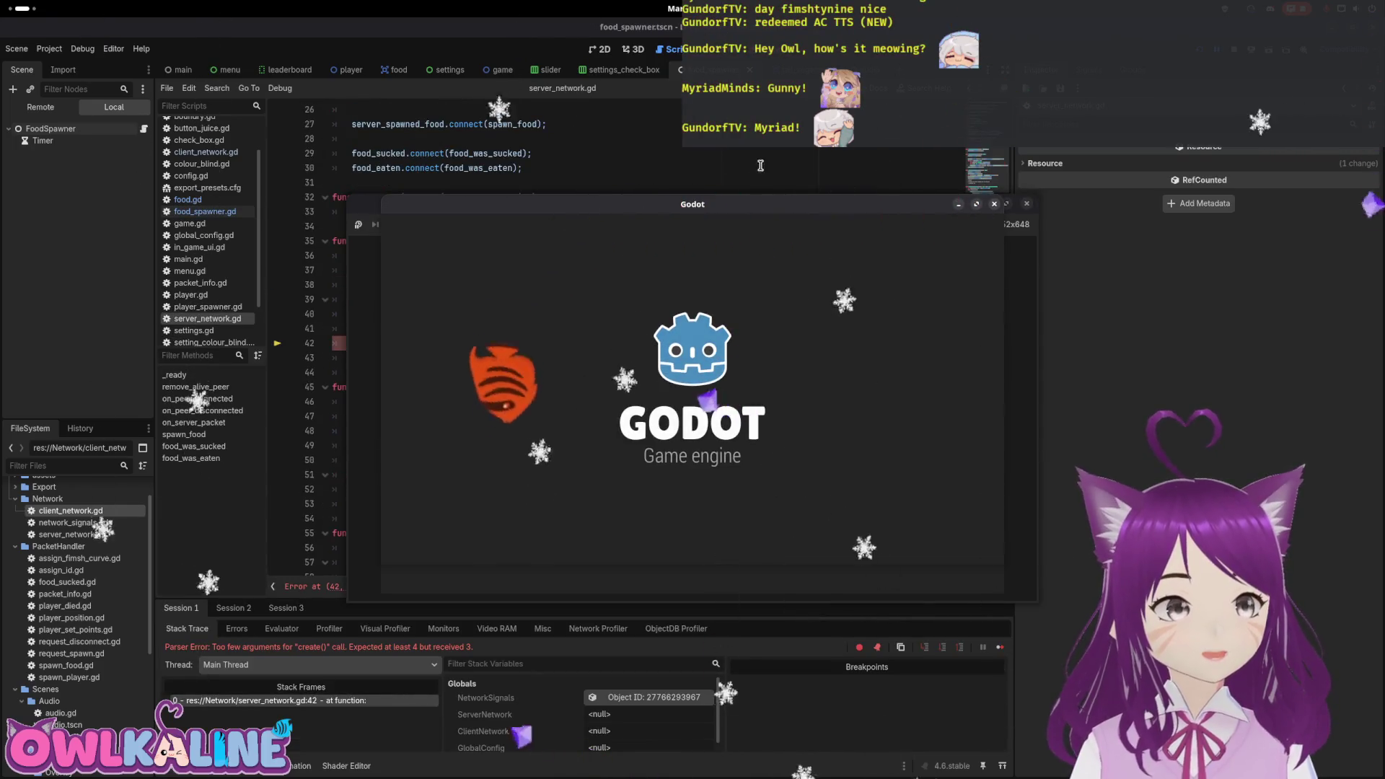
key(F8)
Inspect the failing SpawnFood.create call and the food_ids and food value lookups on lines 40–42.
click(512, 344)
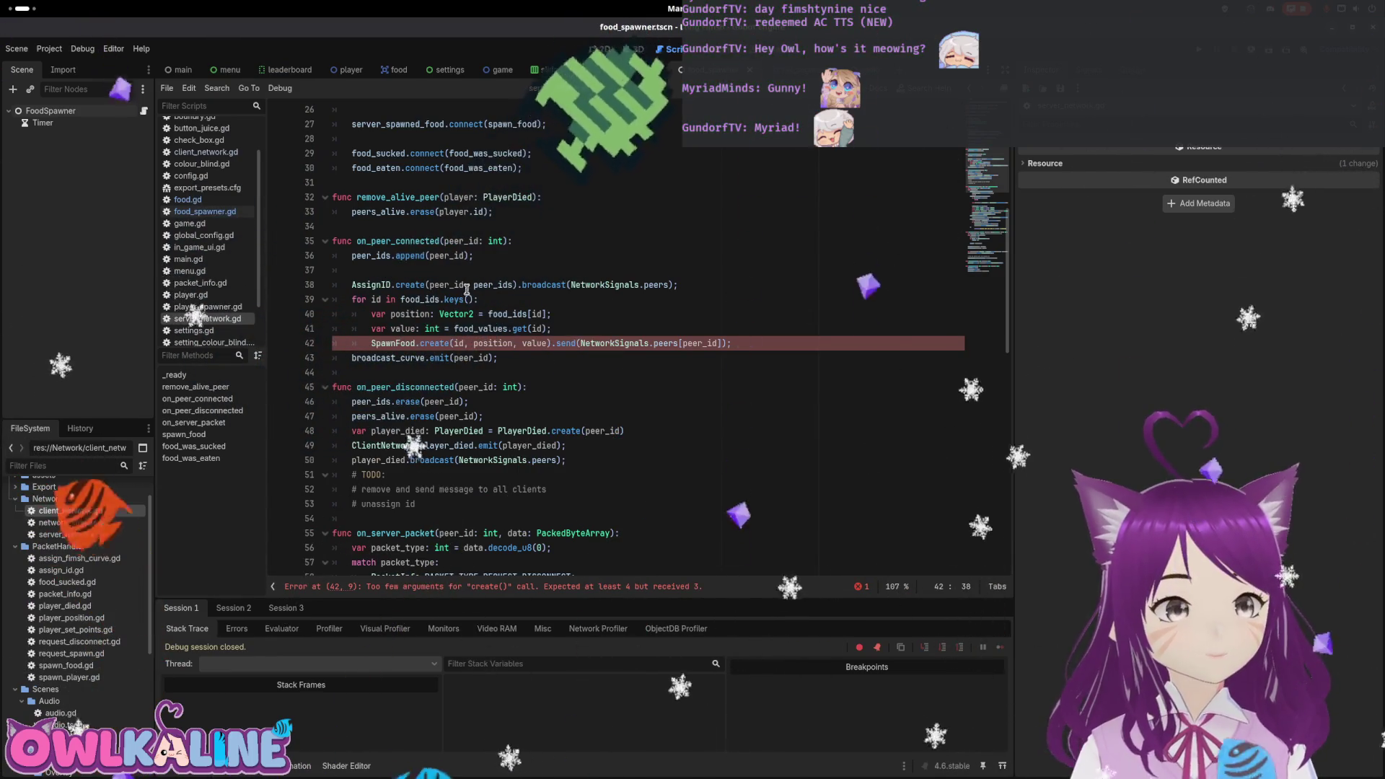
click(605, 333)
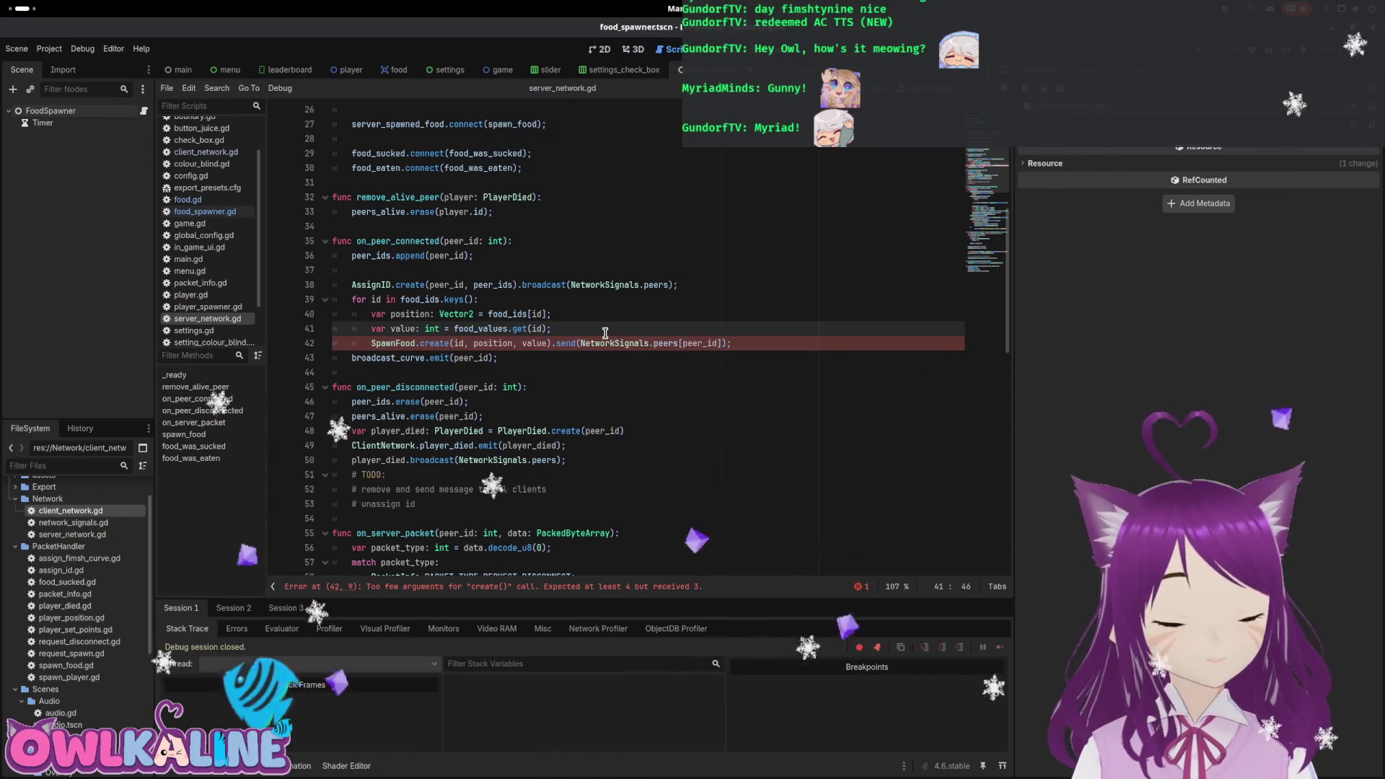
click(519, 315)
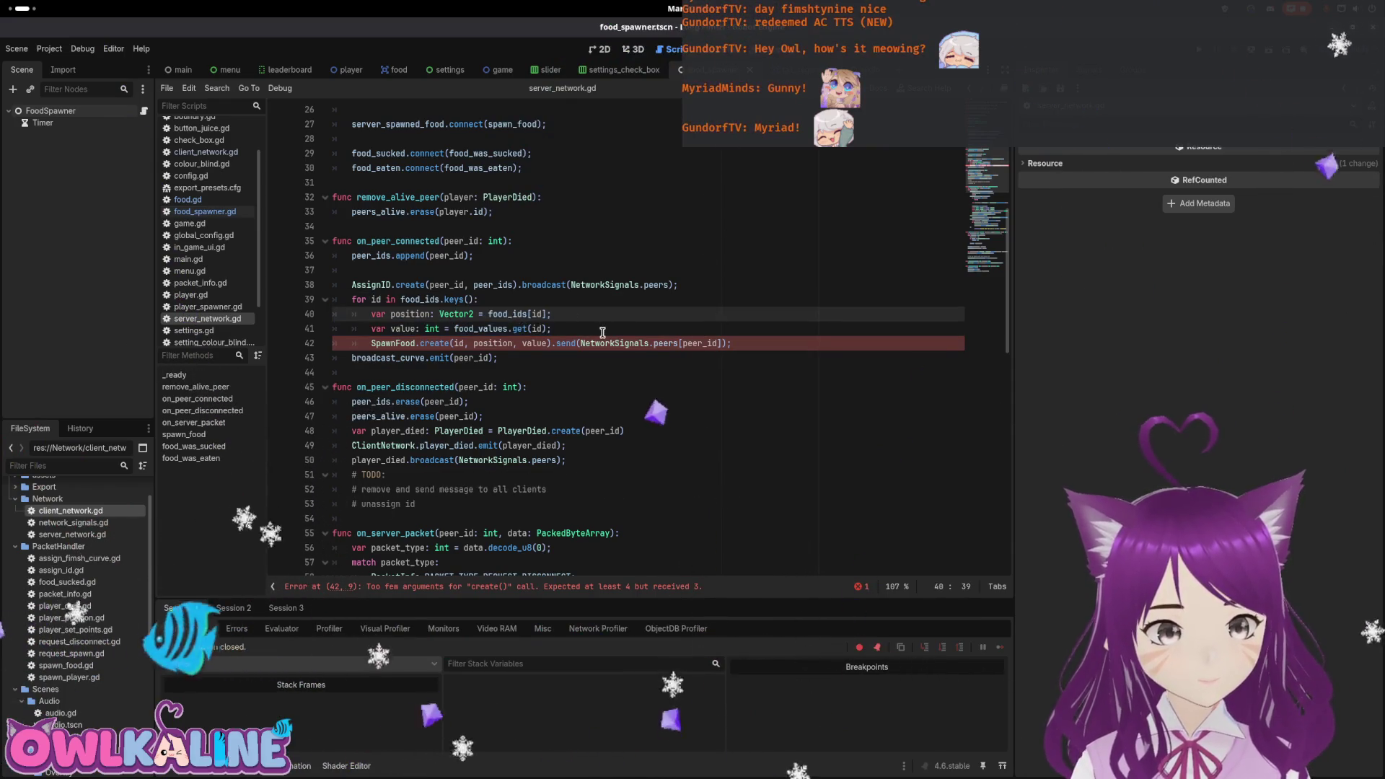
scroll(602, 332, up, 8)
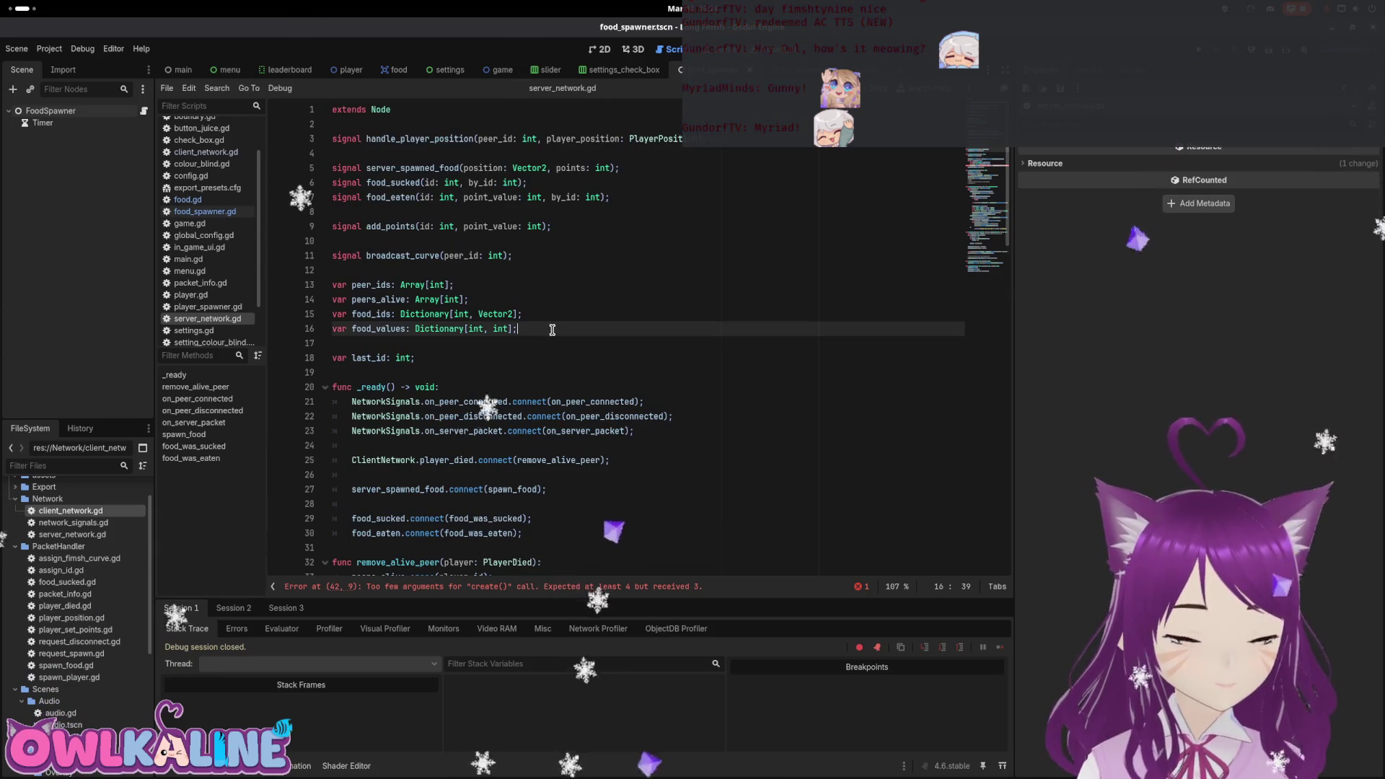
Draft a typed food_types Dictionary line, undo it, and open config.gd.
key(Return)
text(var food_types)
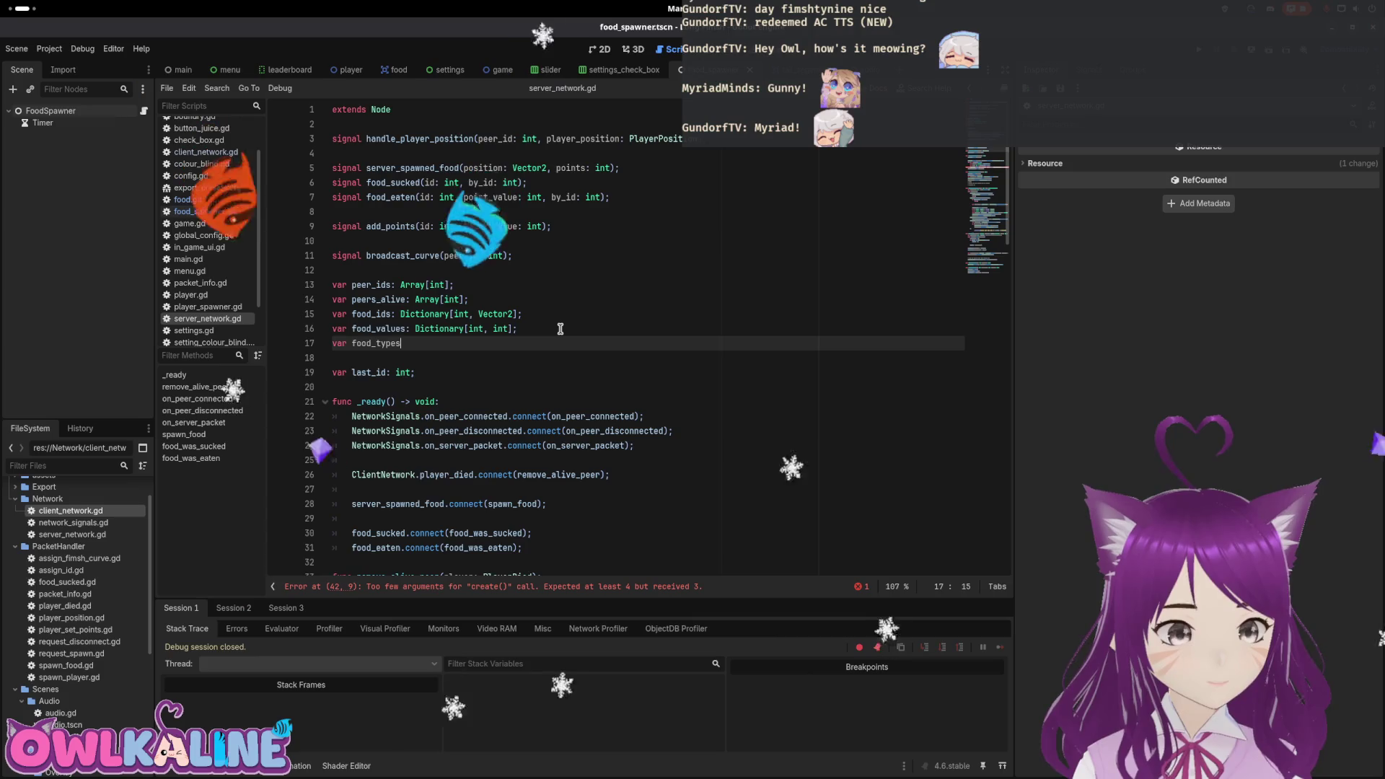
text(: Dictionary)
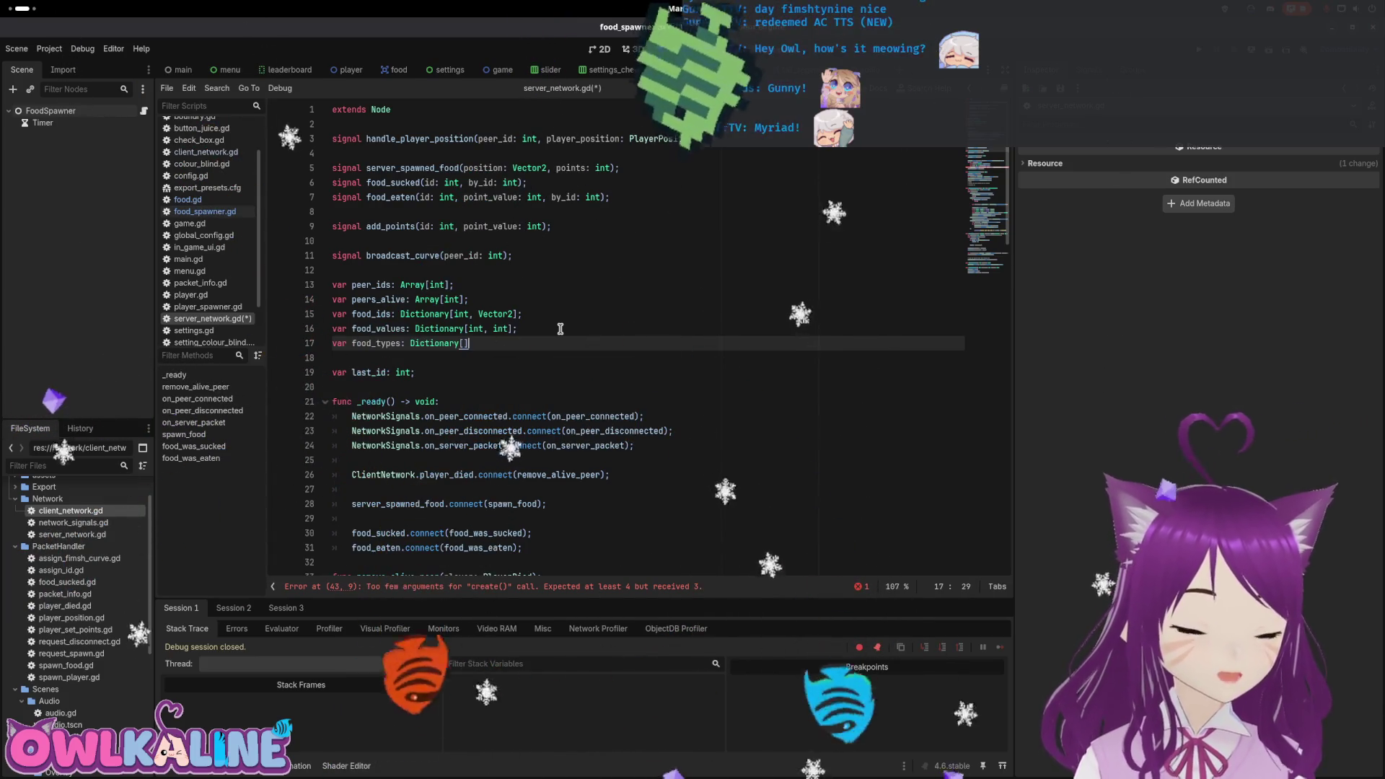
text([)
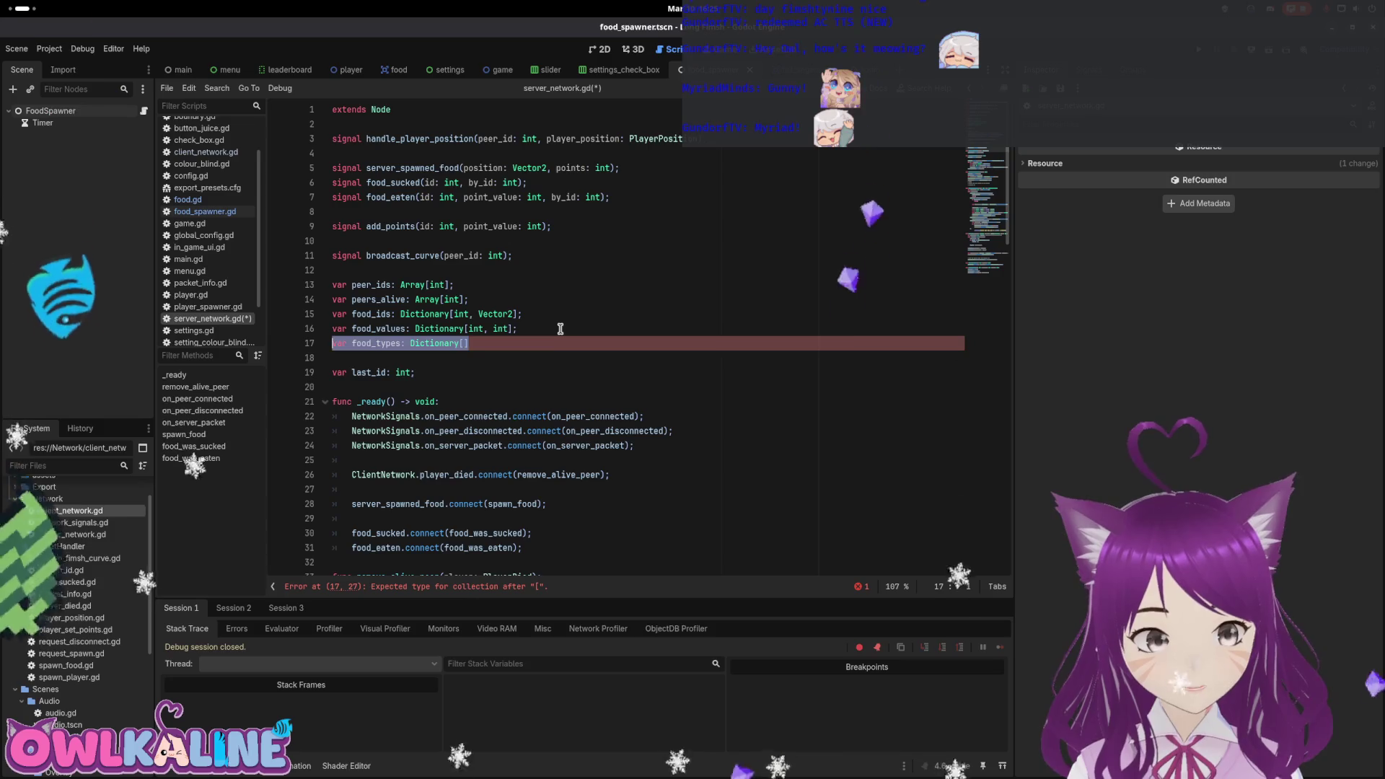
key(ctrl+z)
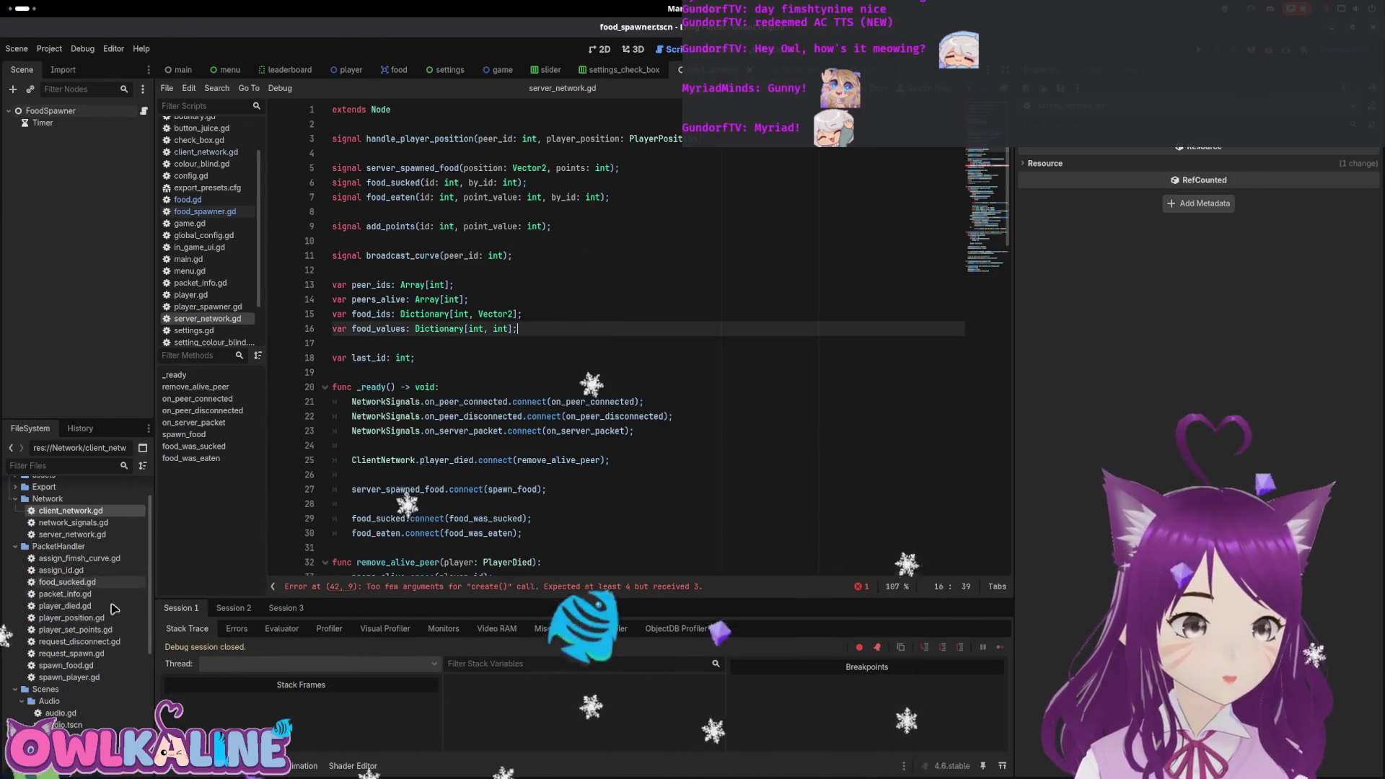
scroll(126, 590, down, 5)
double_click(79, 708)
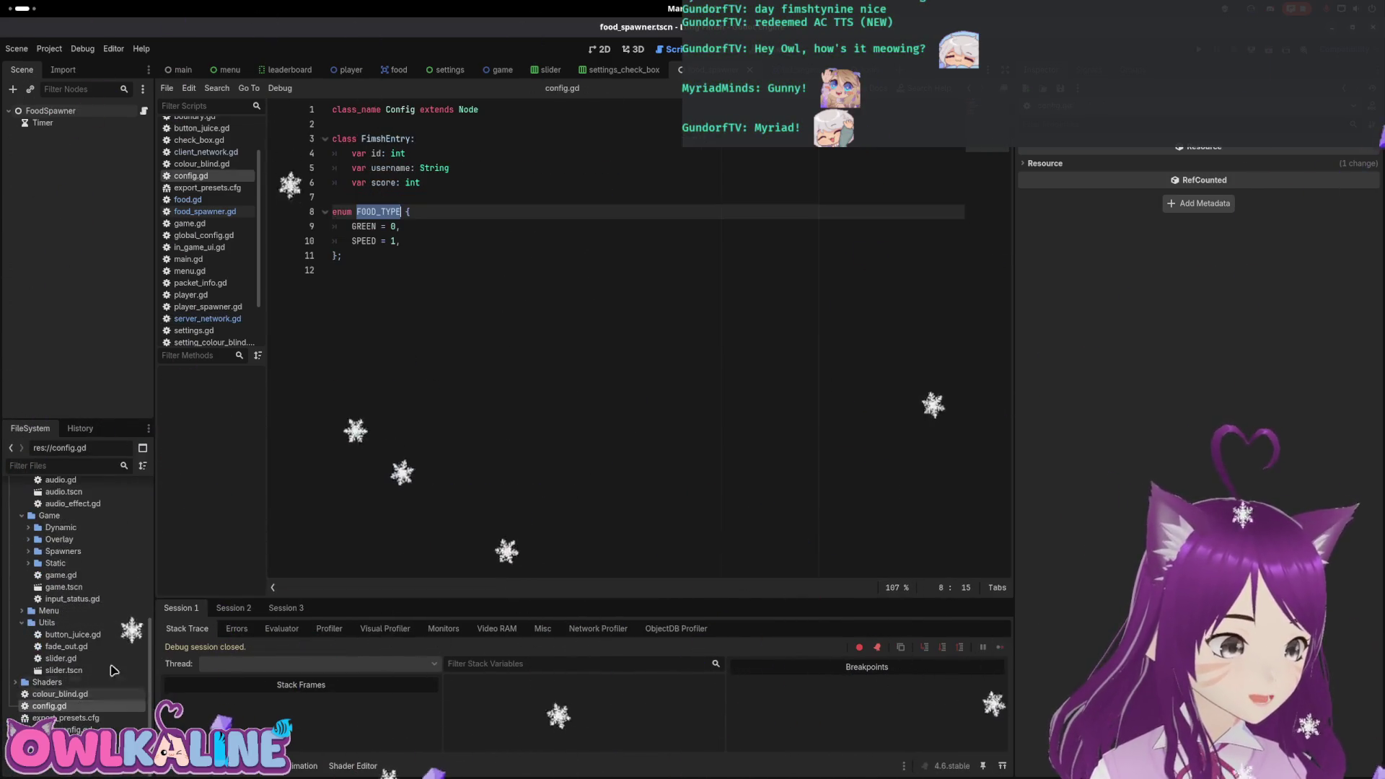
Add a FoodData class above the FOOD_TYPE enum with int id and value fields.
click(385, 195)
key(Return)
key(Return)
key(Up)
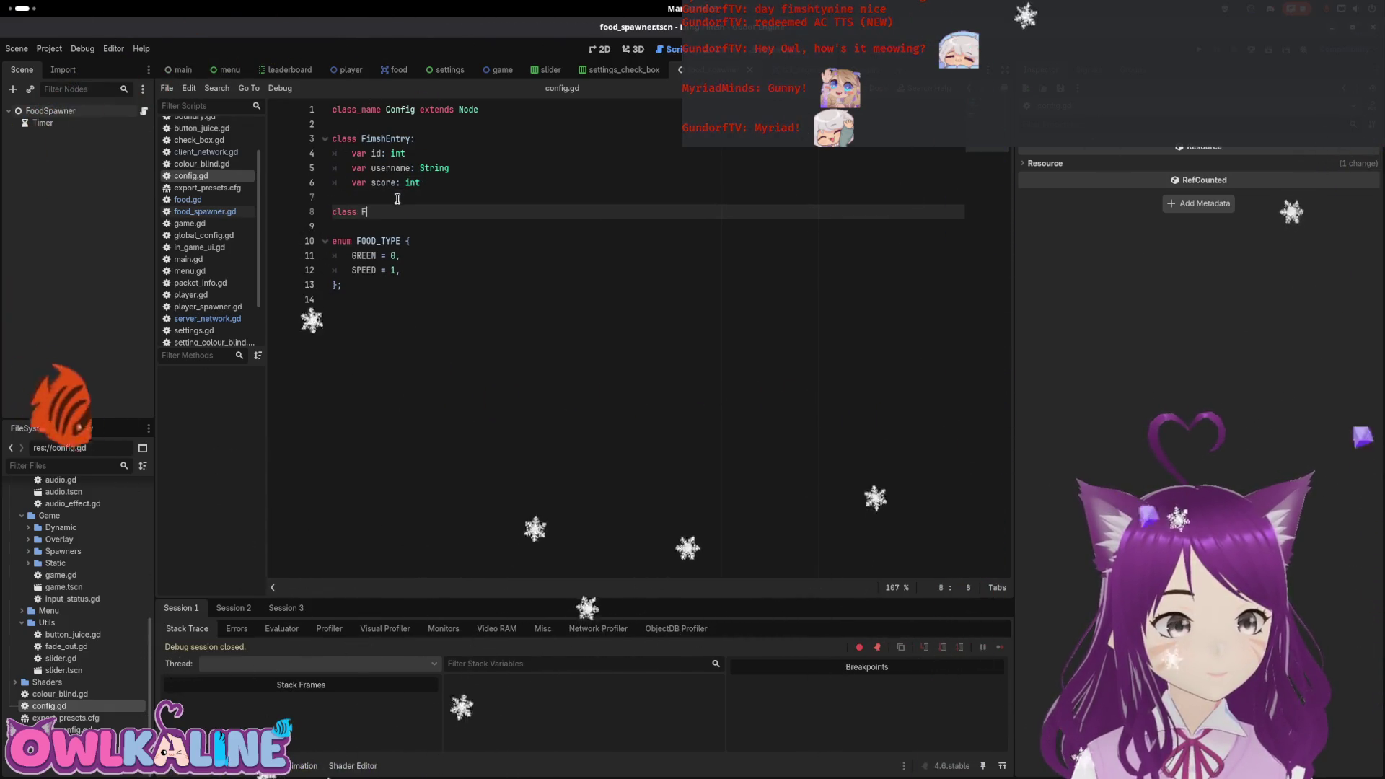
text(Data)
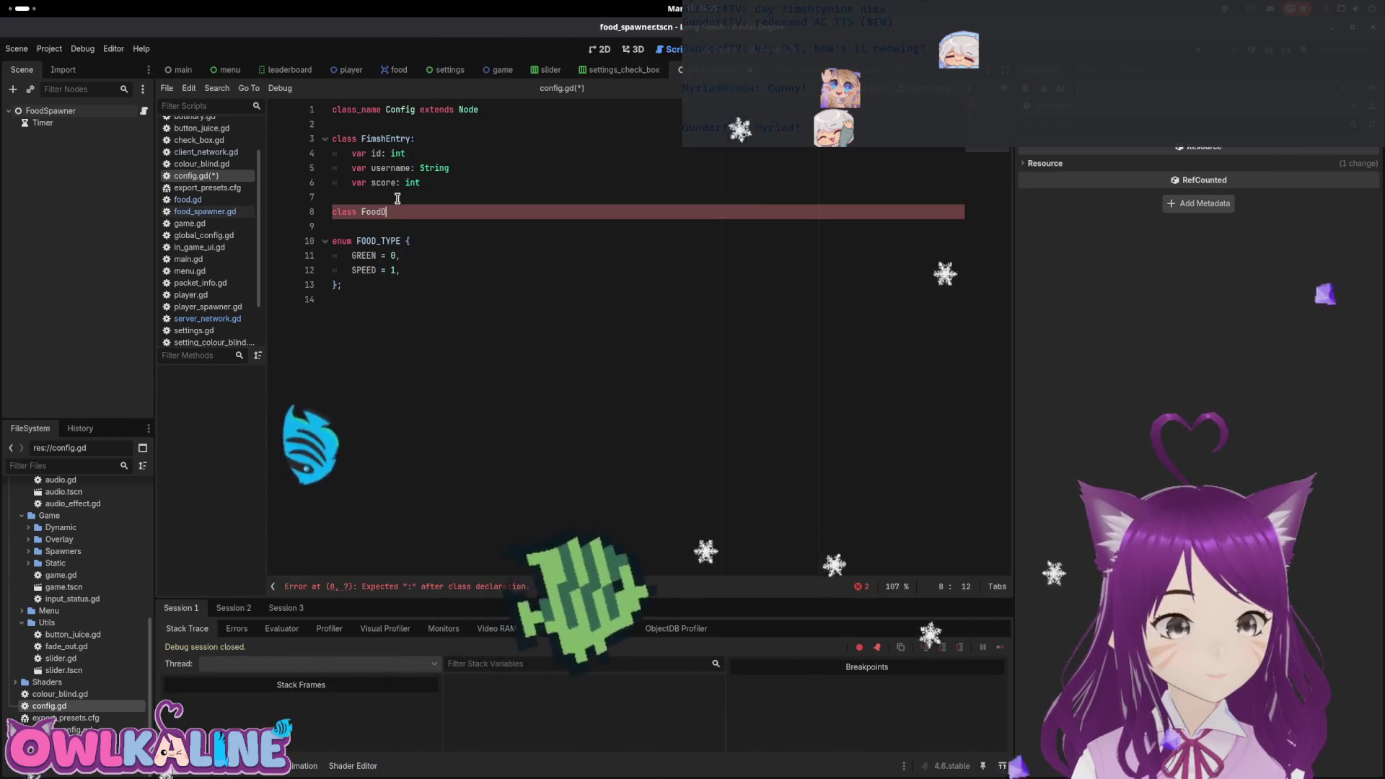
key(Return)
text(var id: int,)
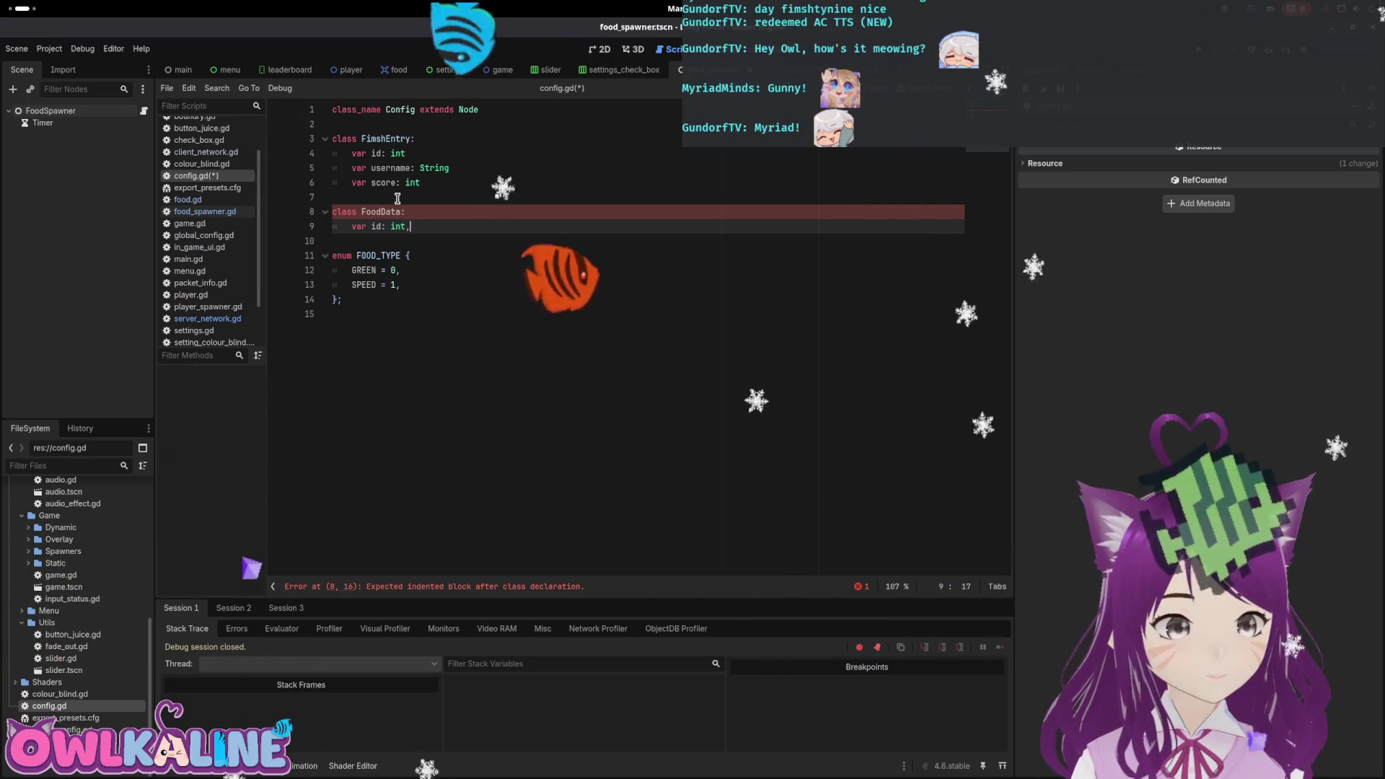
key(BackSpace)
key(Return)
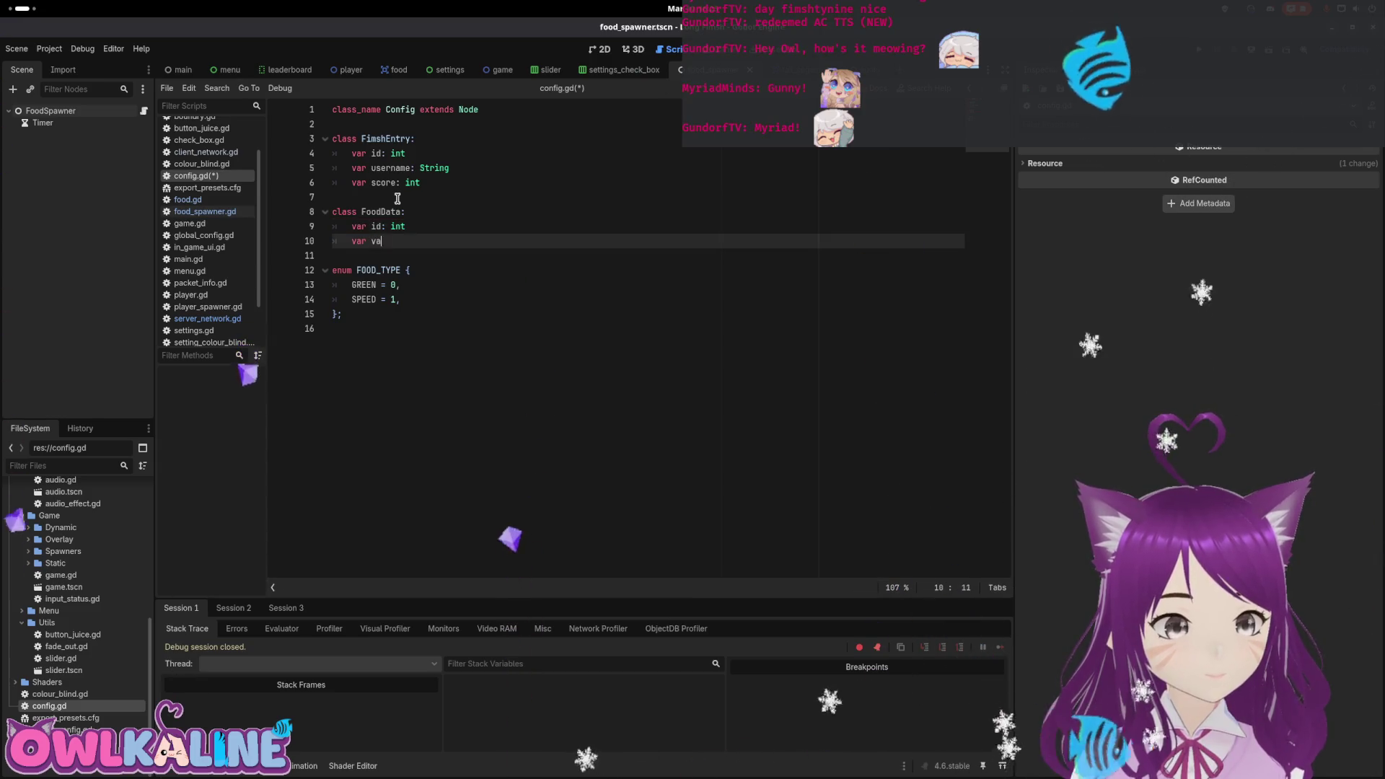
key(Return)
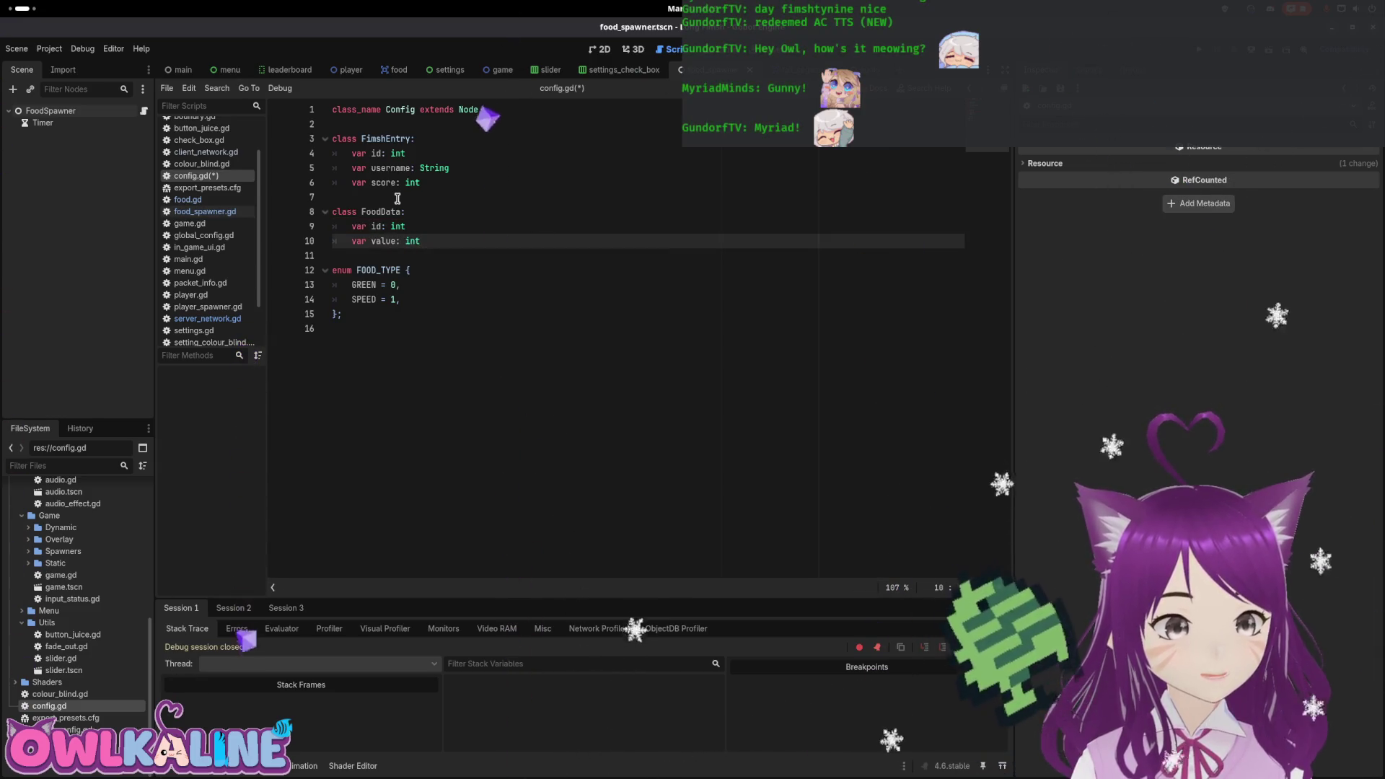
key(Return)
Give FoodData a type field of FOOD_TYPE without the Config. prefix, then return to server_network.gd.
text(var type: Globa)
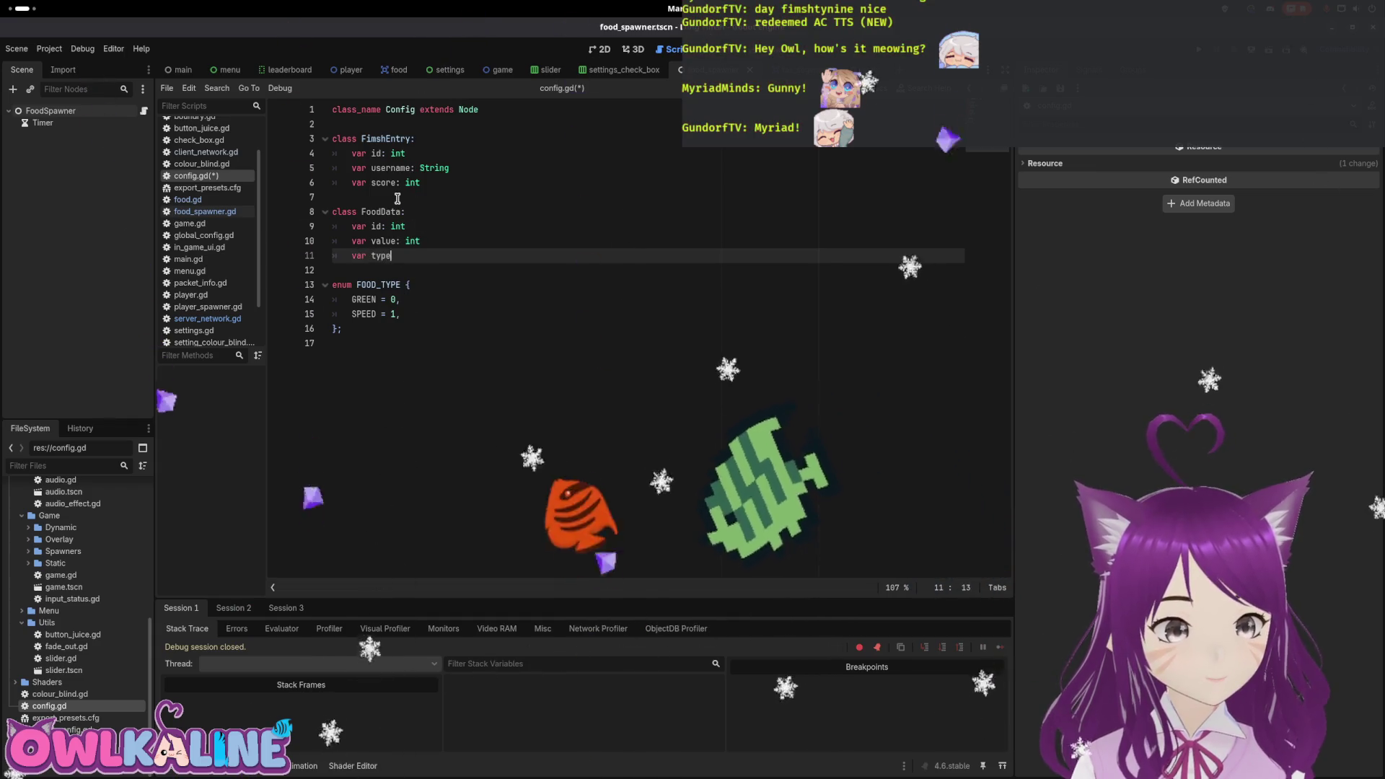
key(BackSpace)
key(BackSpace)
key(BackSpace)
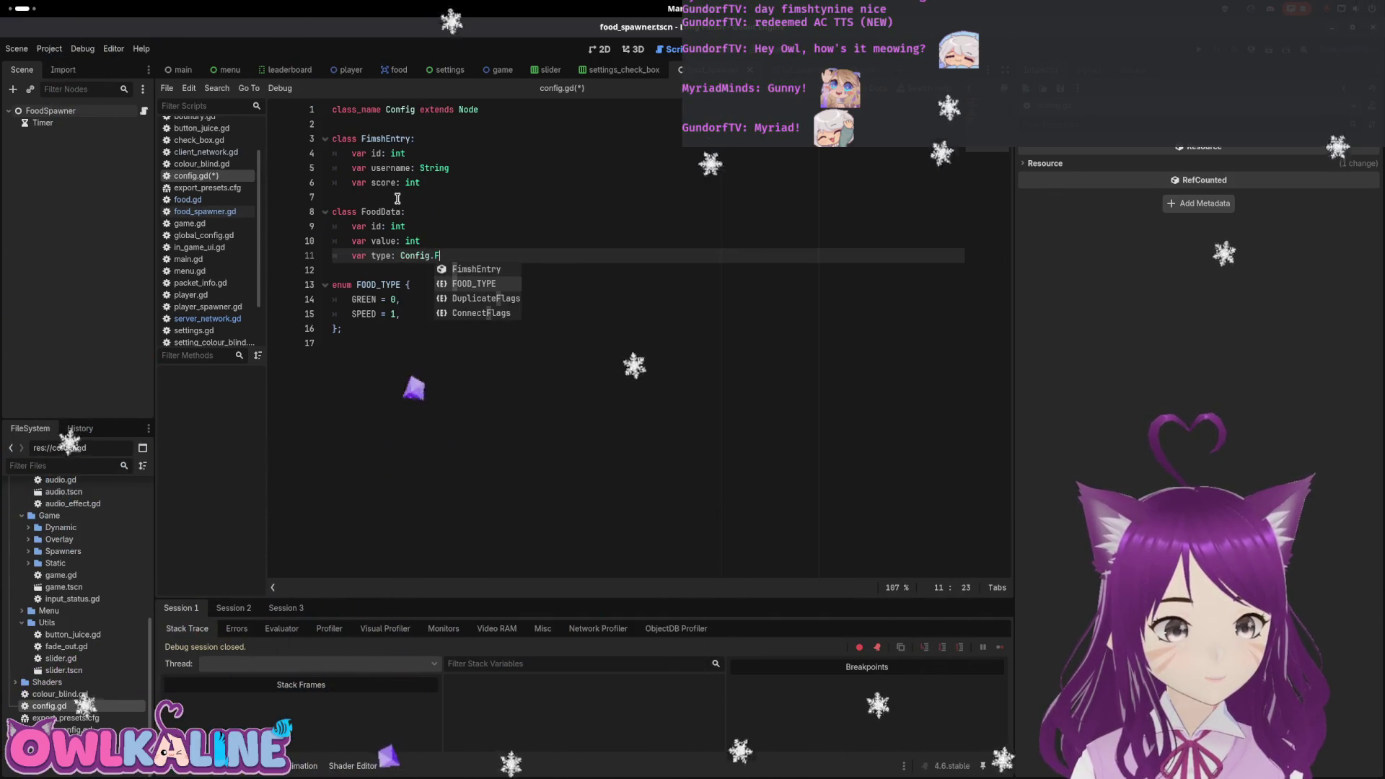
key(ctrl+Left)
key(BackSpace)
key(BackSpace)
key(BackSpace)
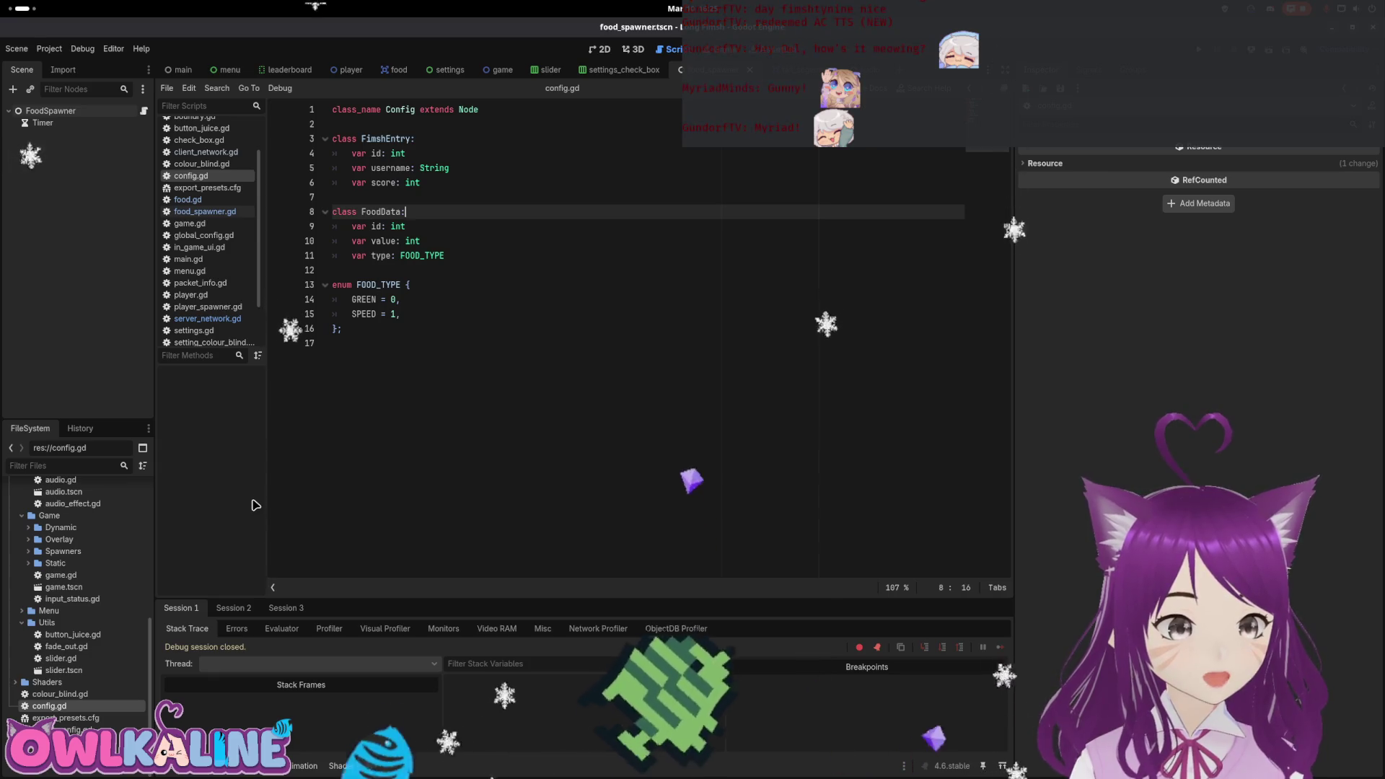
scroll(92, 613, up, 4)
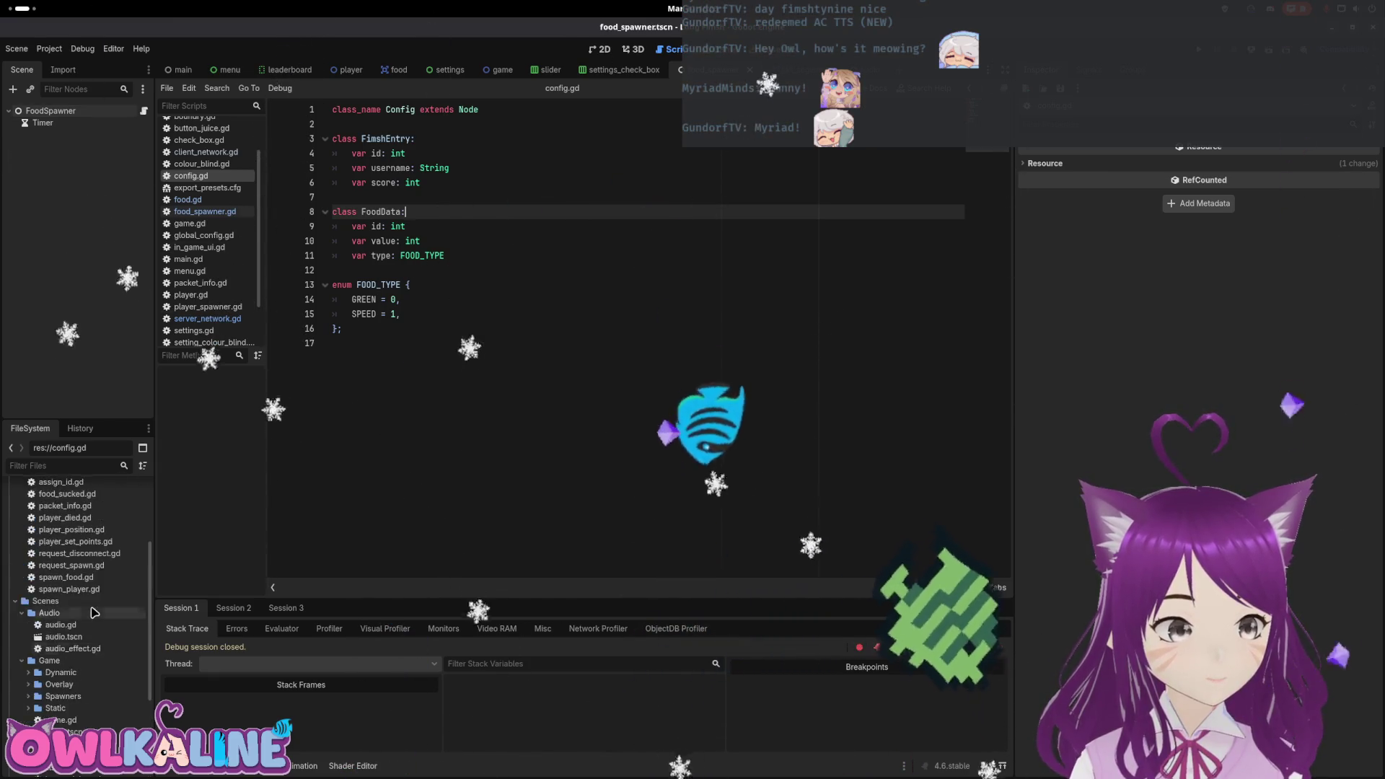
scroll(79, 577, up, 3)
double_click(72, 555)
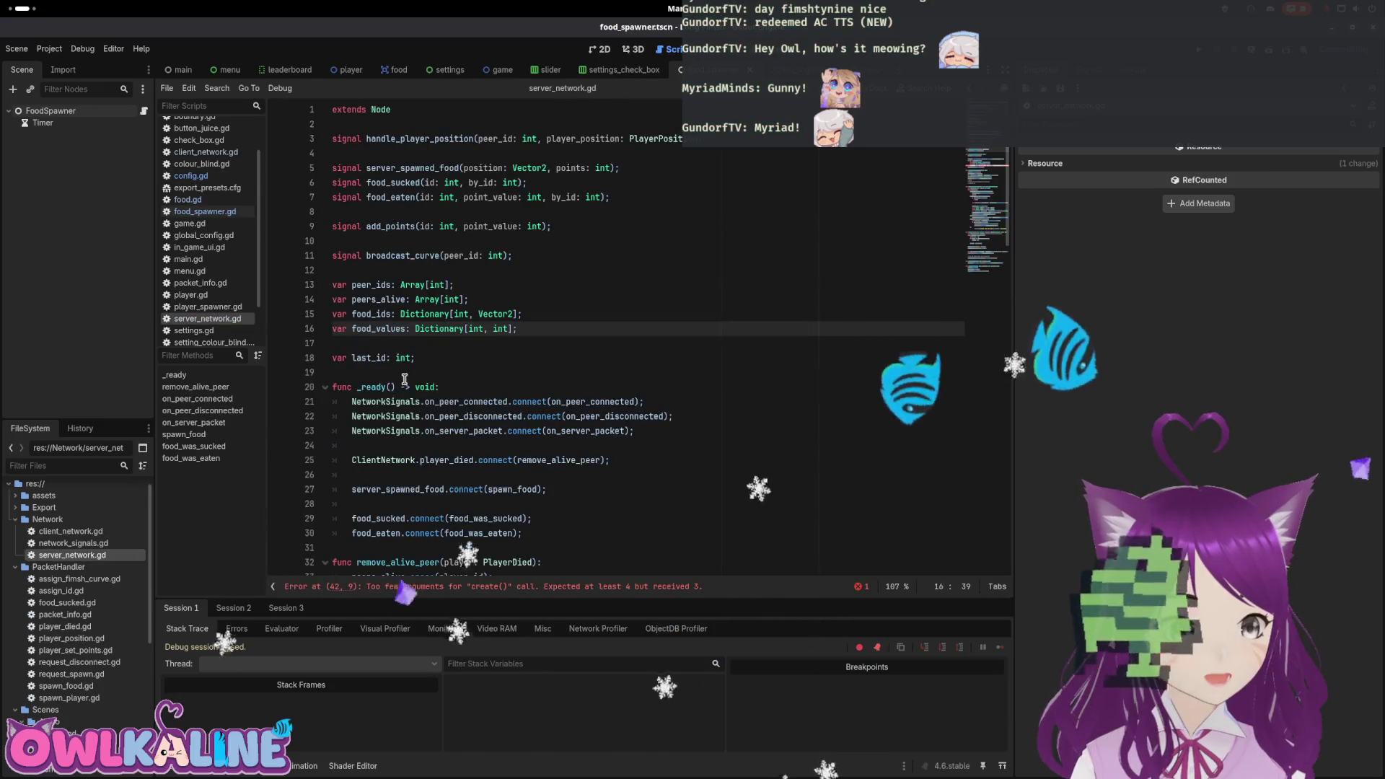
Comment out the old food_values and food_ids declarations and start a new food_ids line.
click(332, 327)
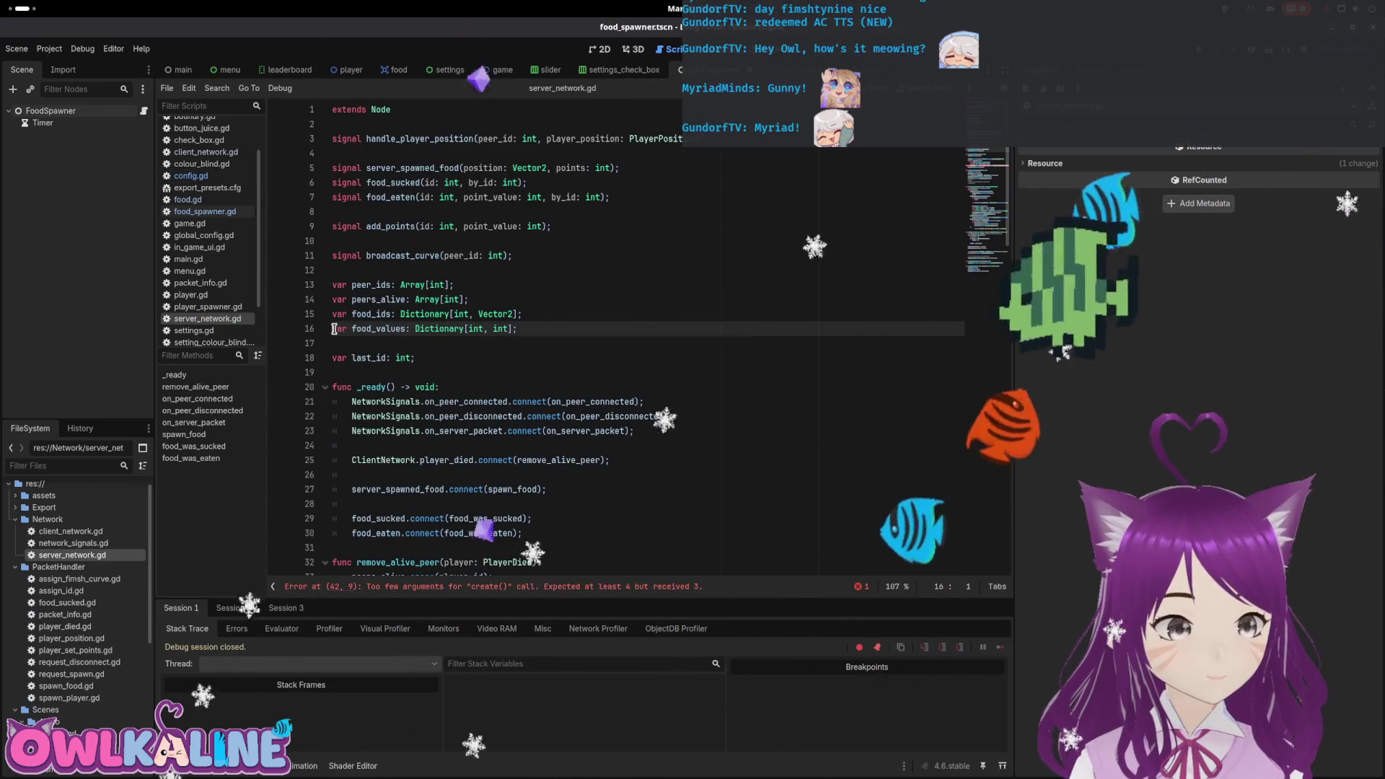
text(#)
key(ctrl+k)
key(Up)
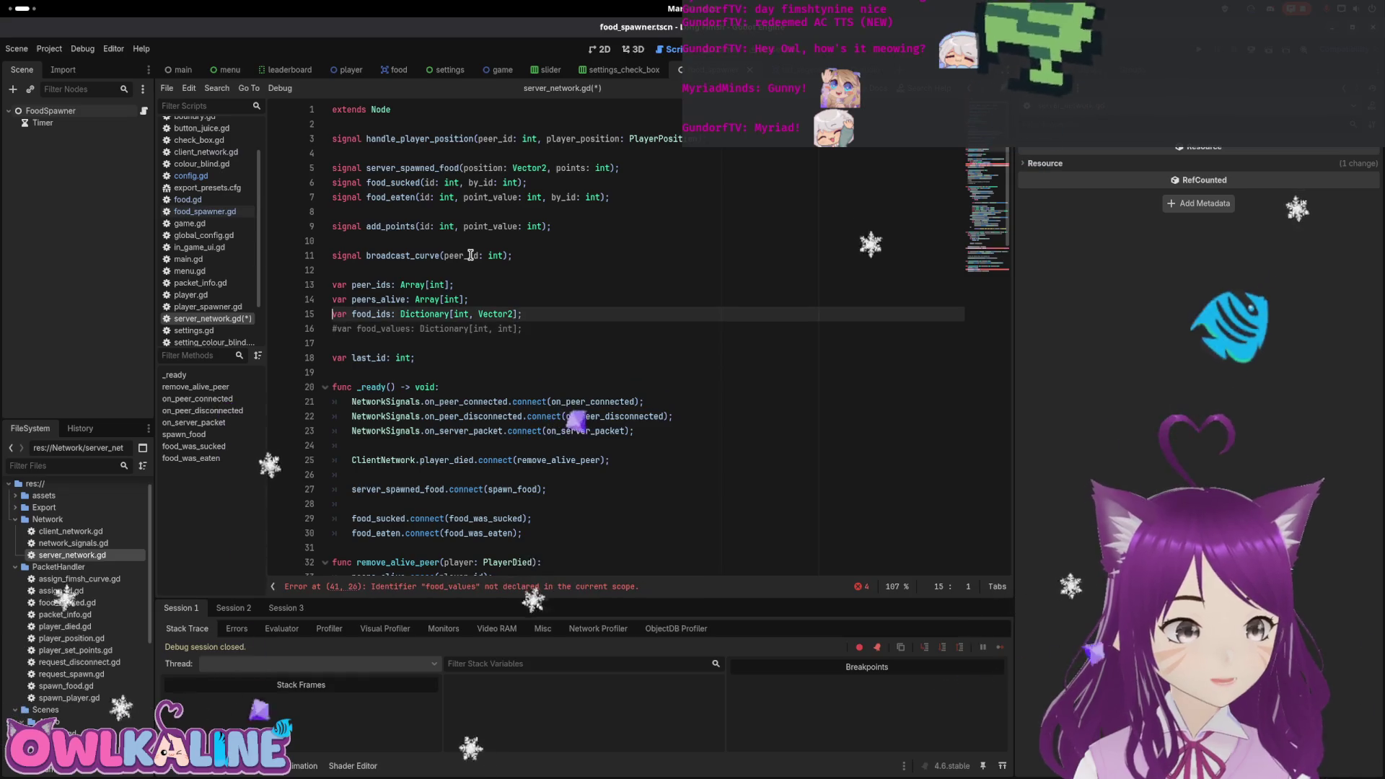
key(ctrl+shift+Return)
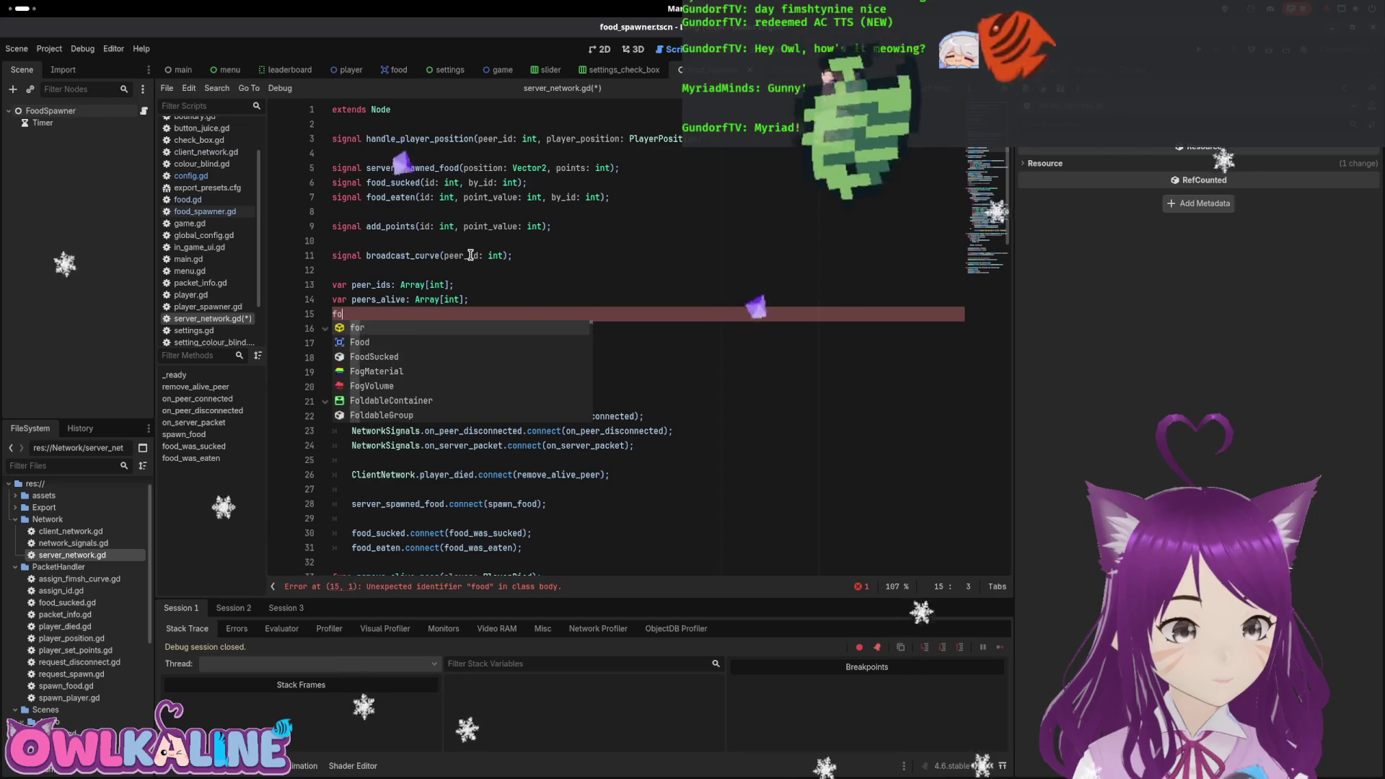
key(BackSpace)
key(BackSpace)
text(v)
text(ar food_ids)
text(: Dictionary)
text(i)
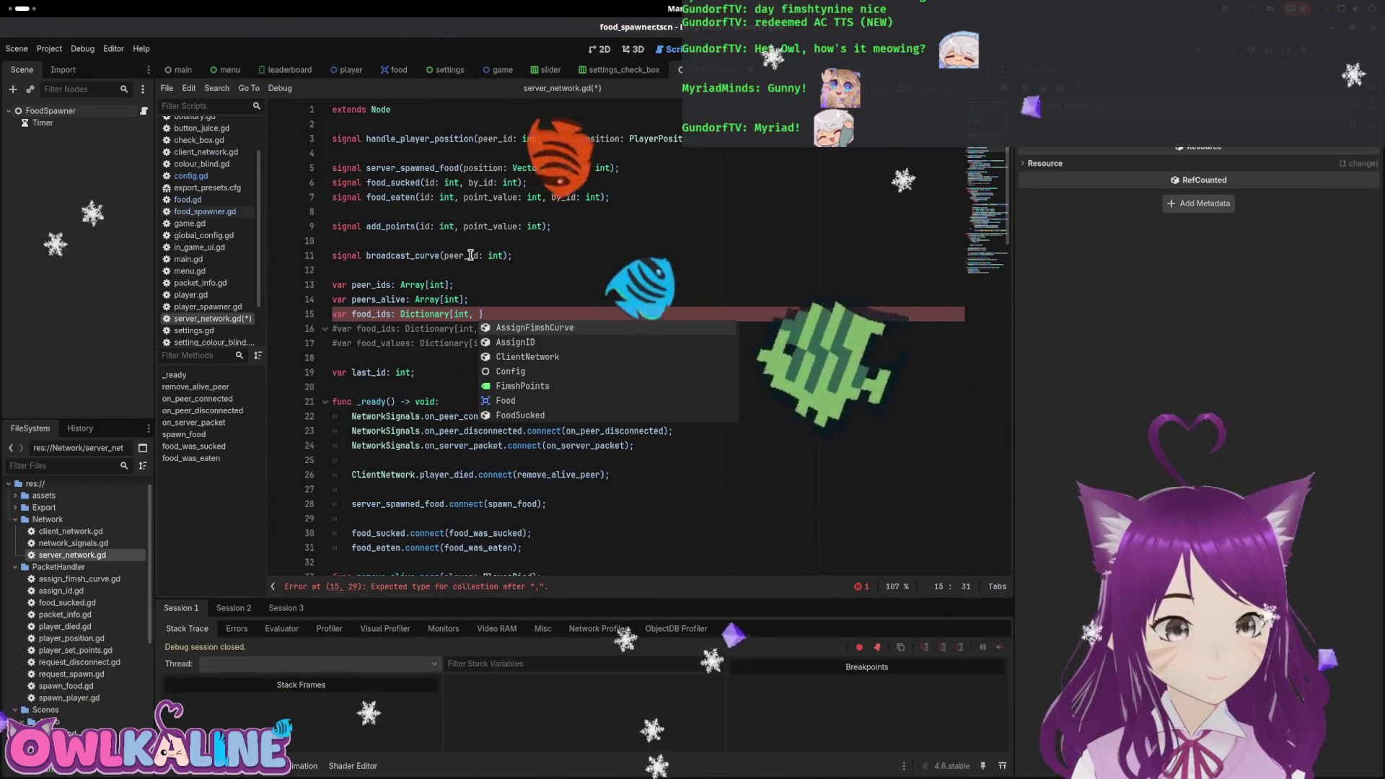
key(Escape)
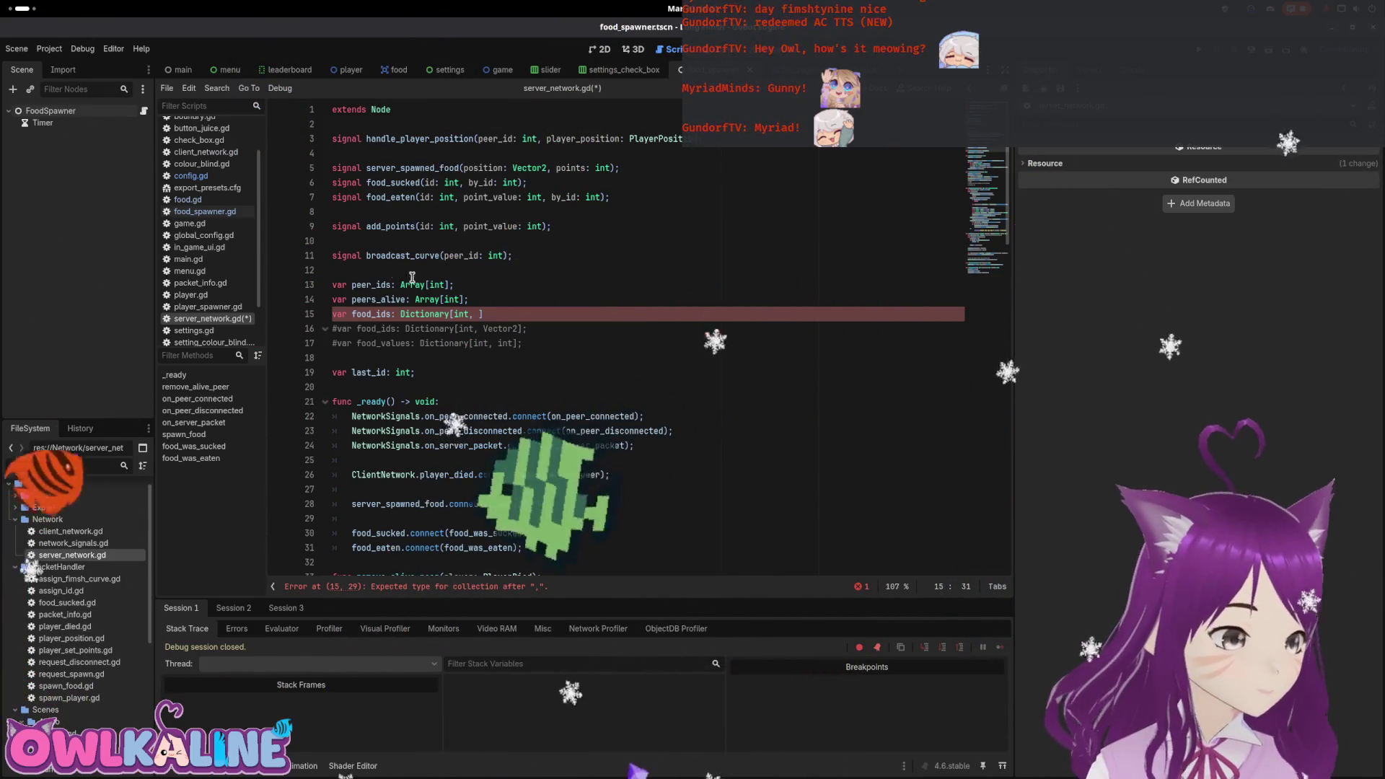
click(509, 326)
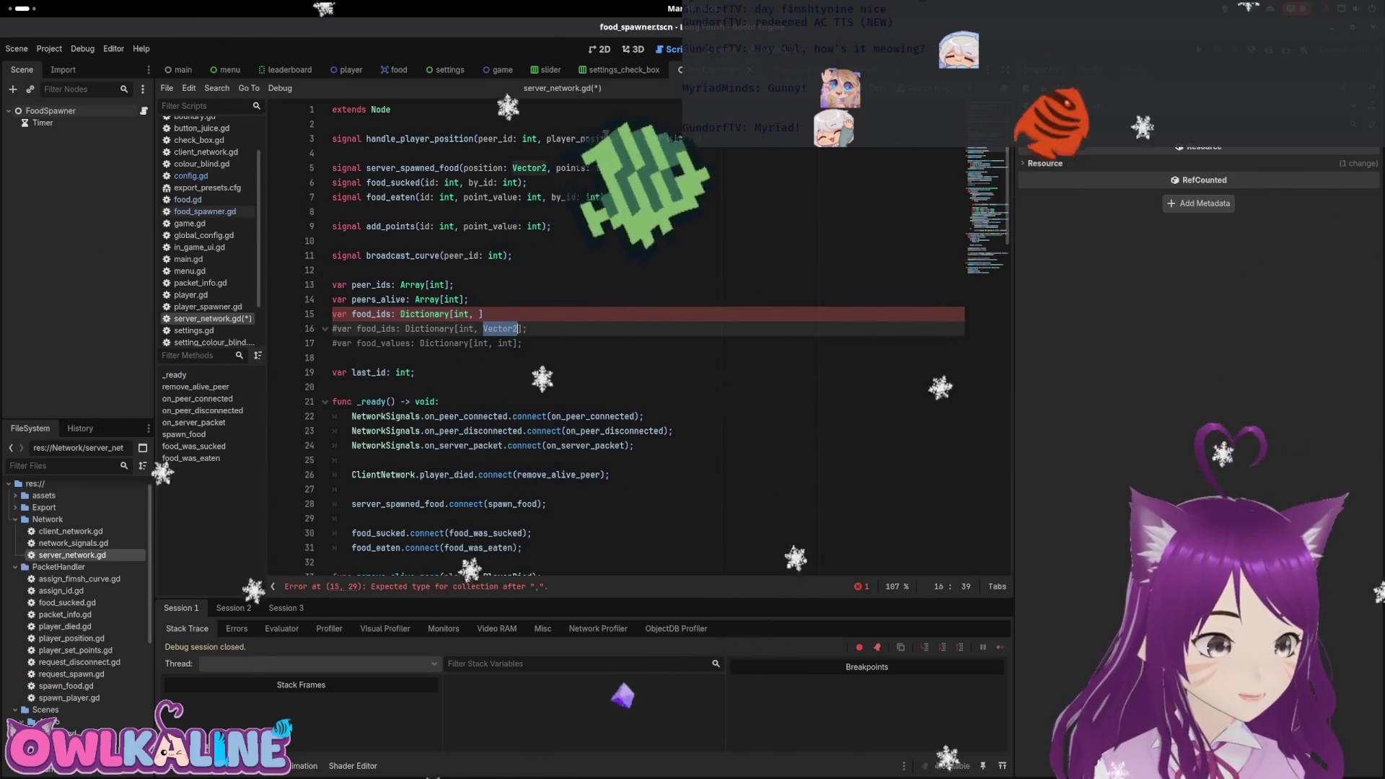
In config.gd, change FoodData's id field into a Vector2 position field.
scroll(72, 650, down, 5)
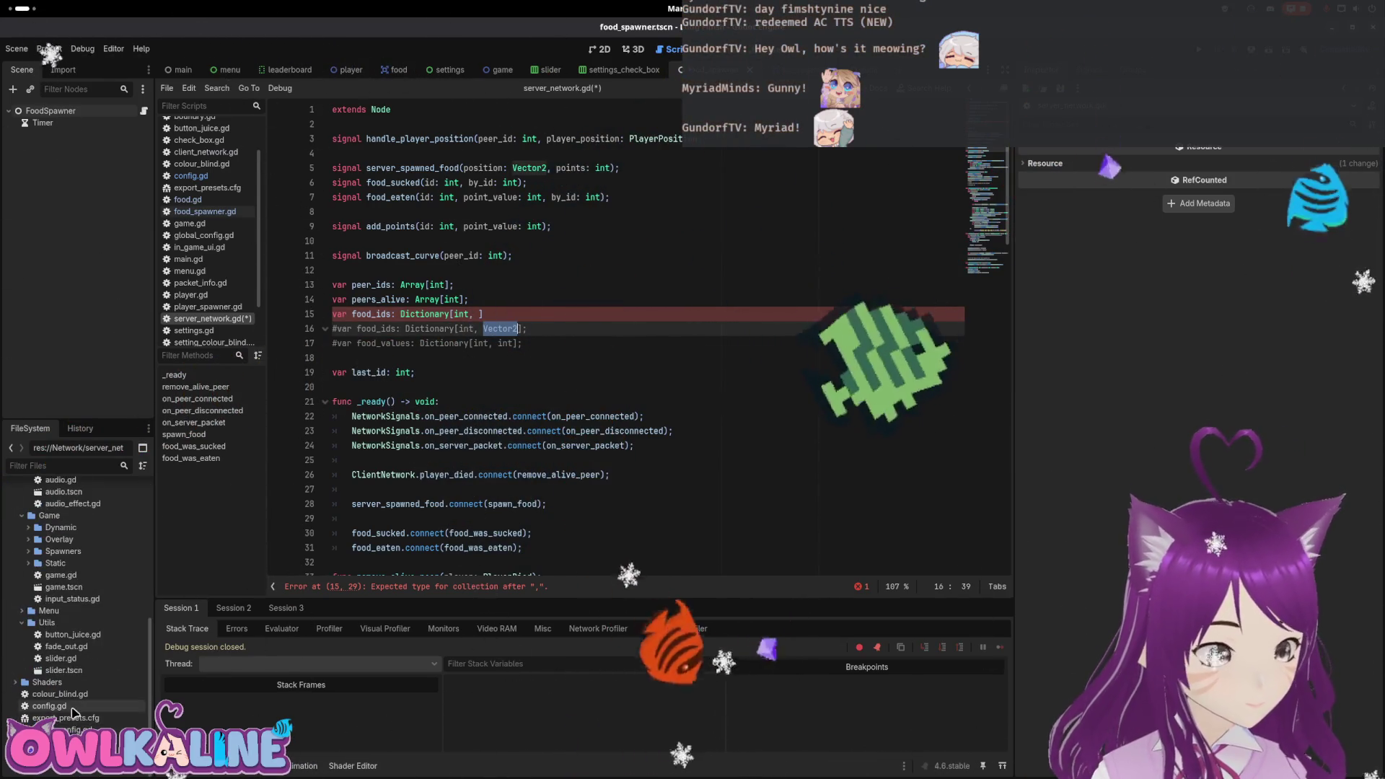
double_click(49, 706)
double_click(379, 227)
text(positi)
key(Delete)
key(Delete)
key(Delete)
text(Vector2)
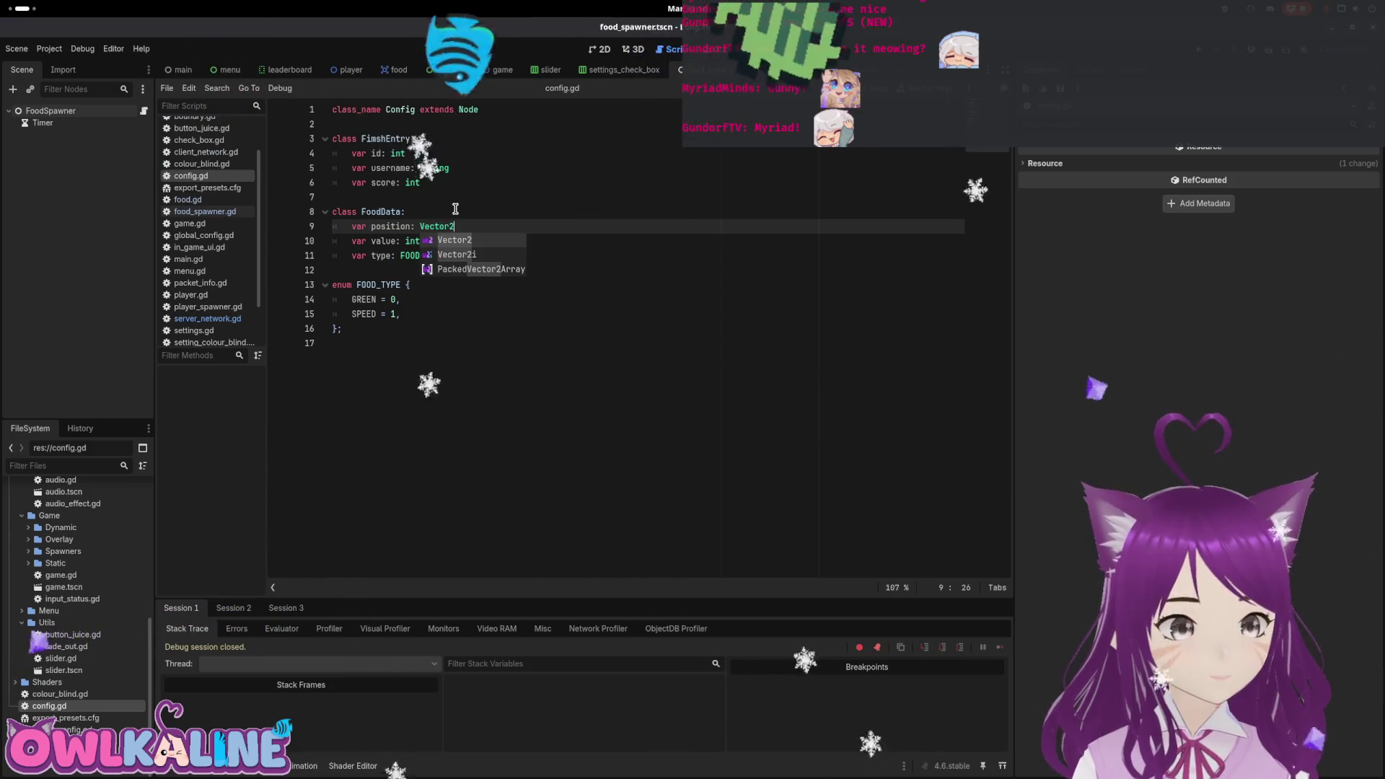
click(546, 209)
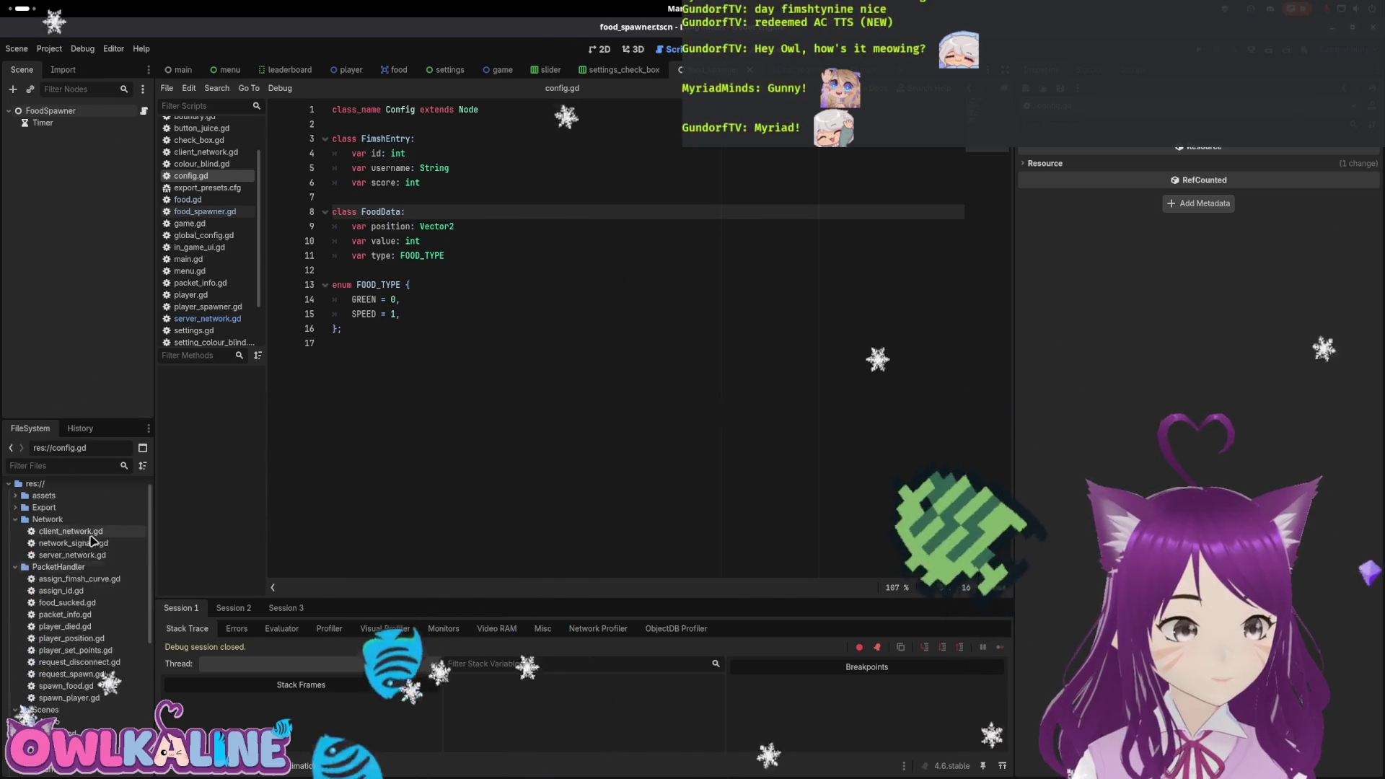
Declare food_ids as Dictionary[int, Config.FoodData] in server_network.gd and save.
click(209, 318)
click(477, 313)
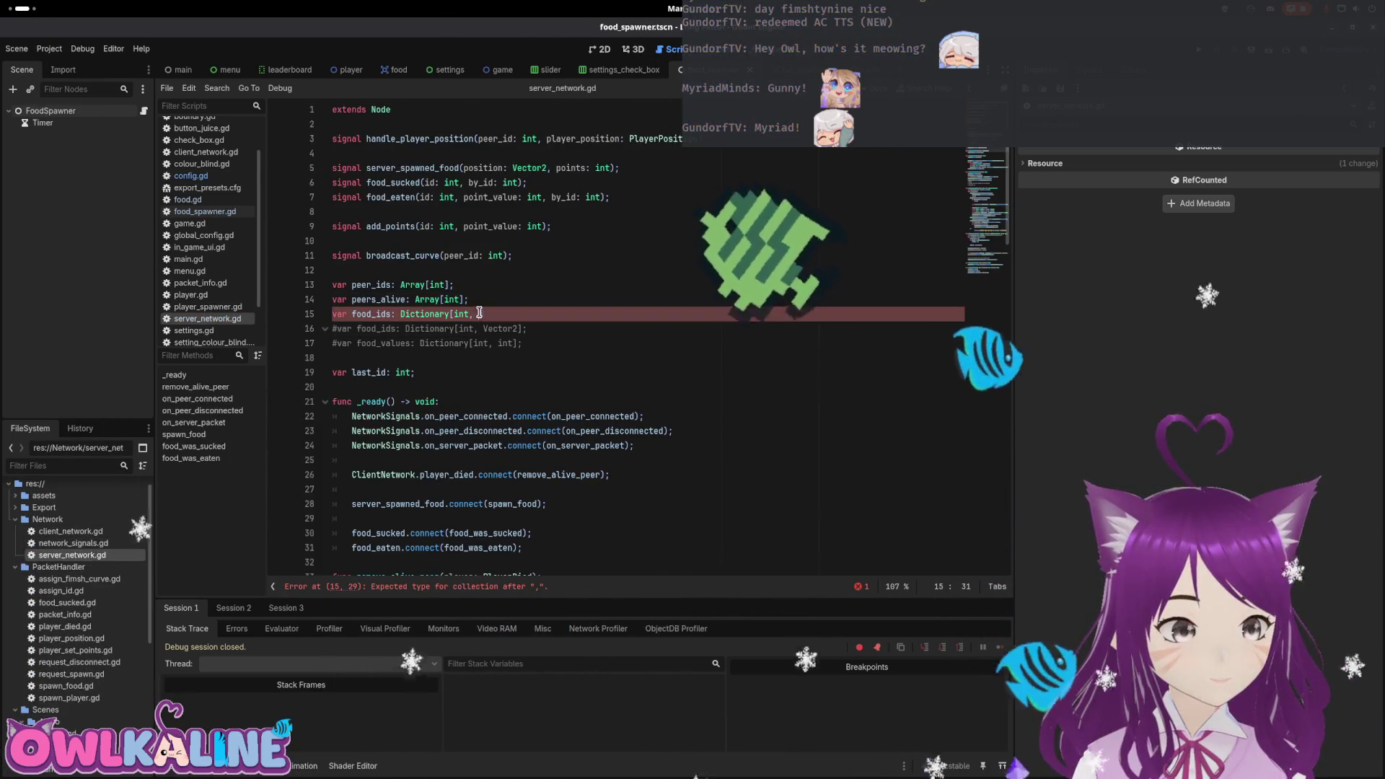
text(C)
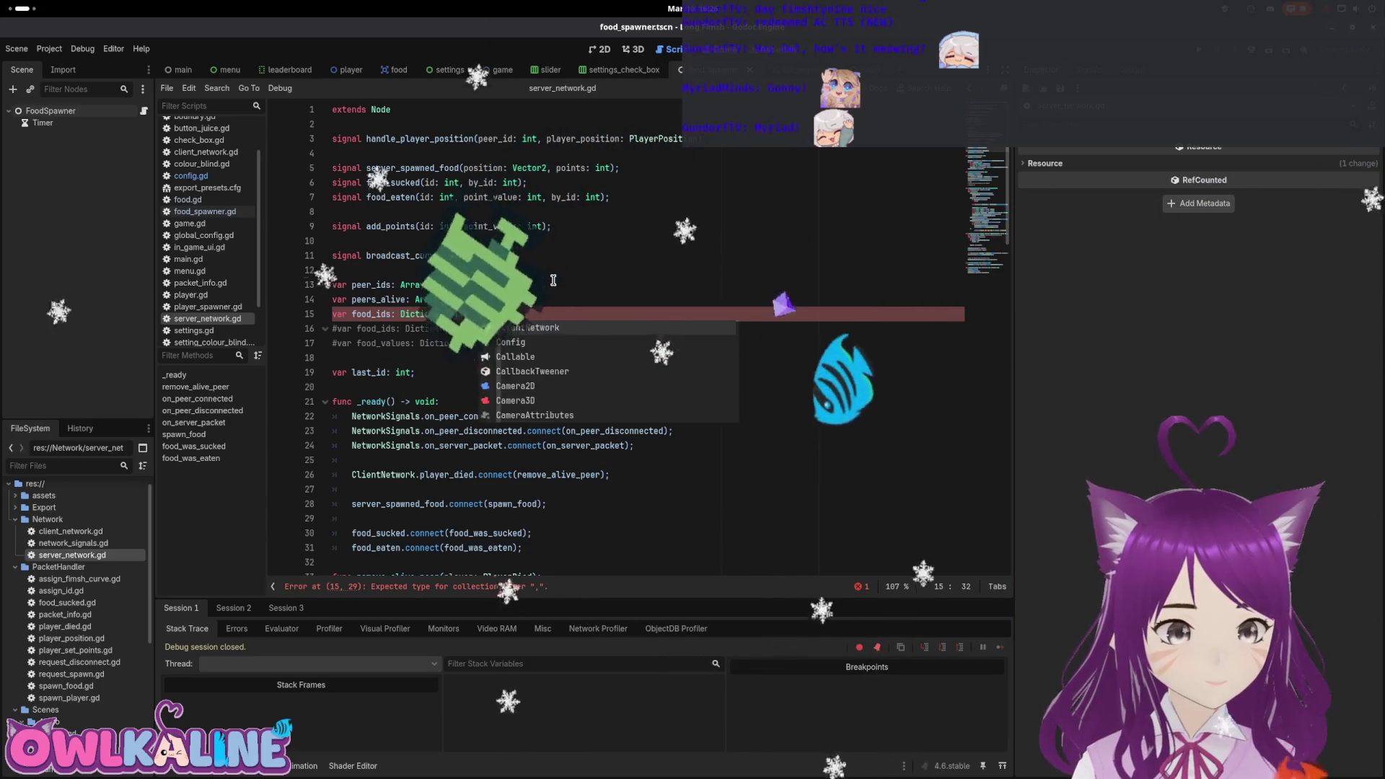
text(onfig.FoodData])
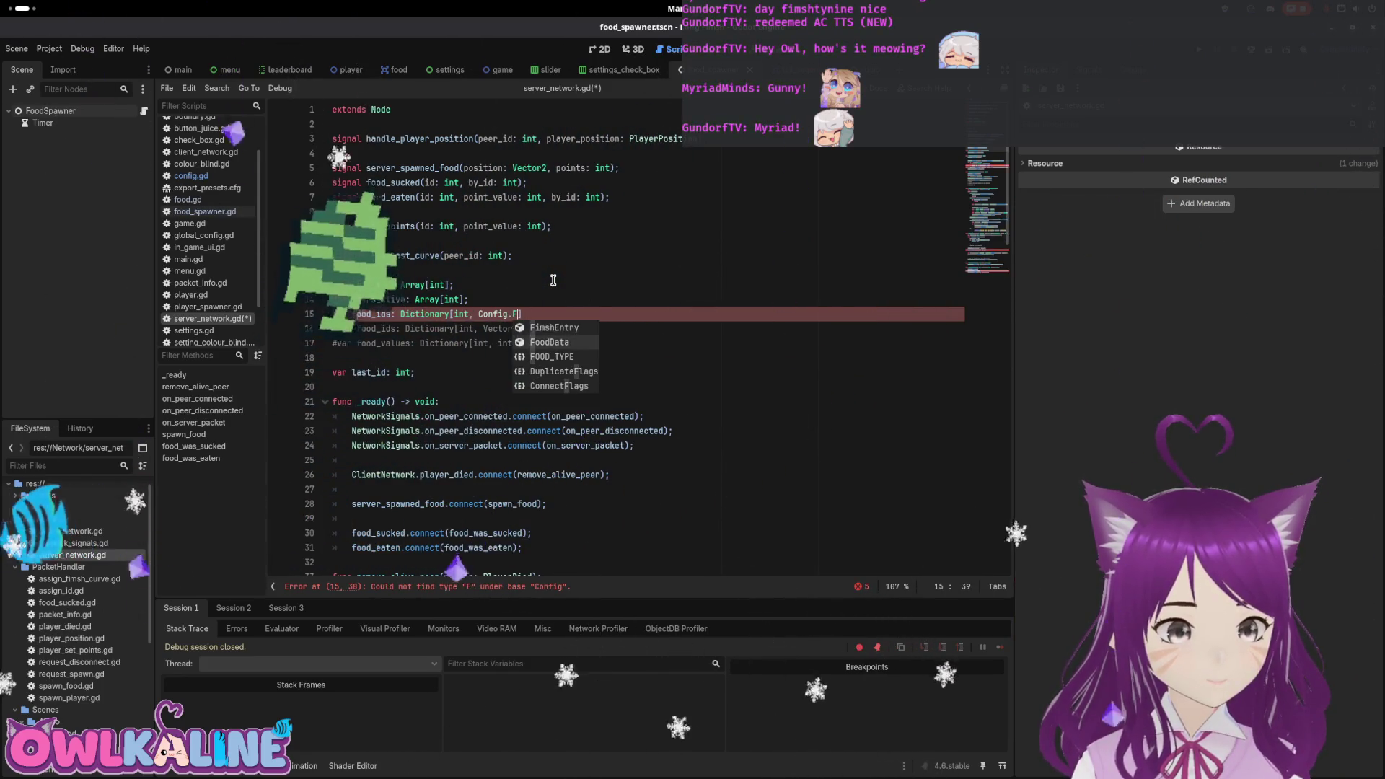
text(;)
key(ctrl+s)
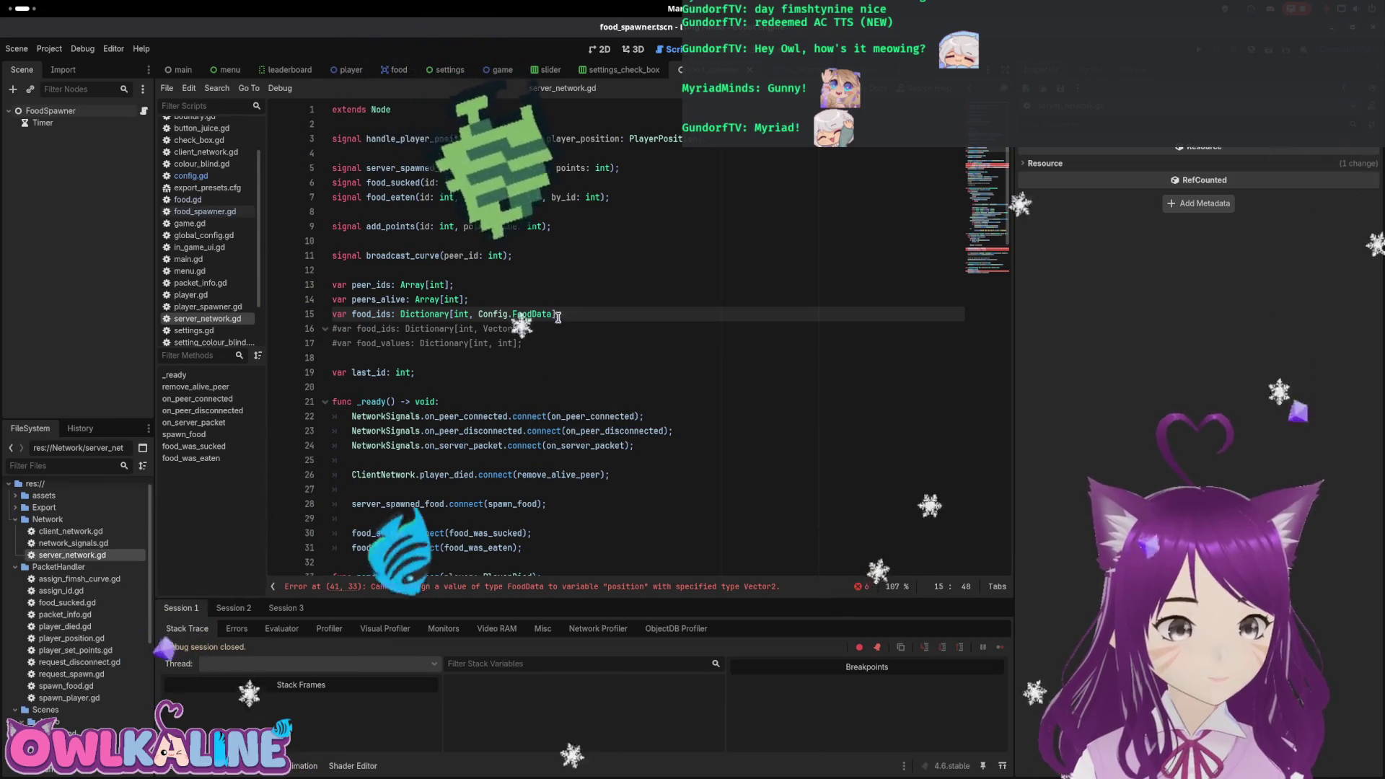
In the on_peer_connected loop, comment out the old position and value lines and read data: Config.FoodData from food_ids.
scroll(541, 330, down, 8)
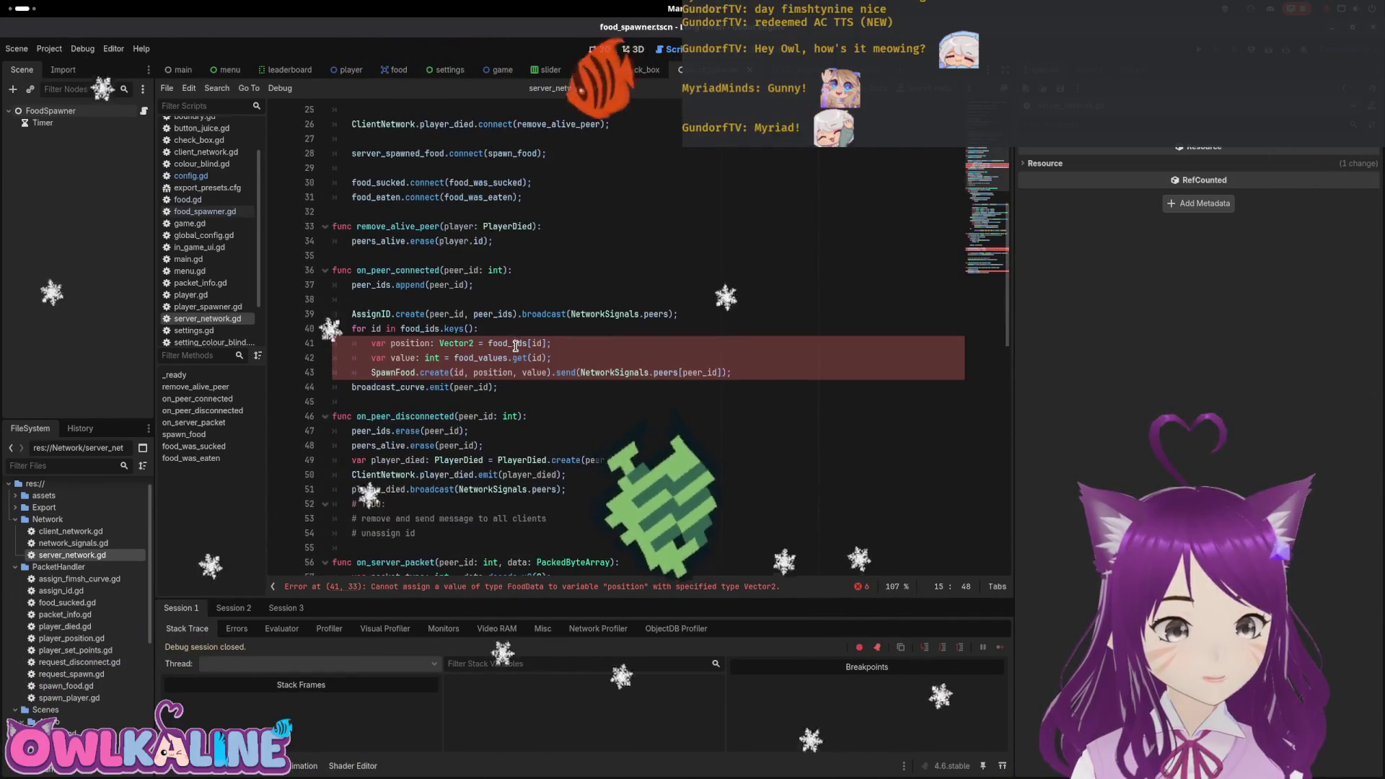
click(490, 333)
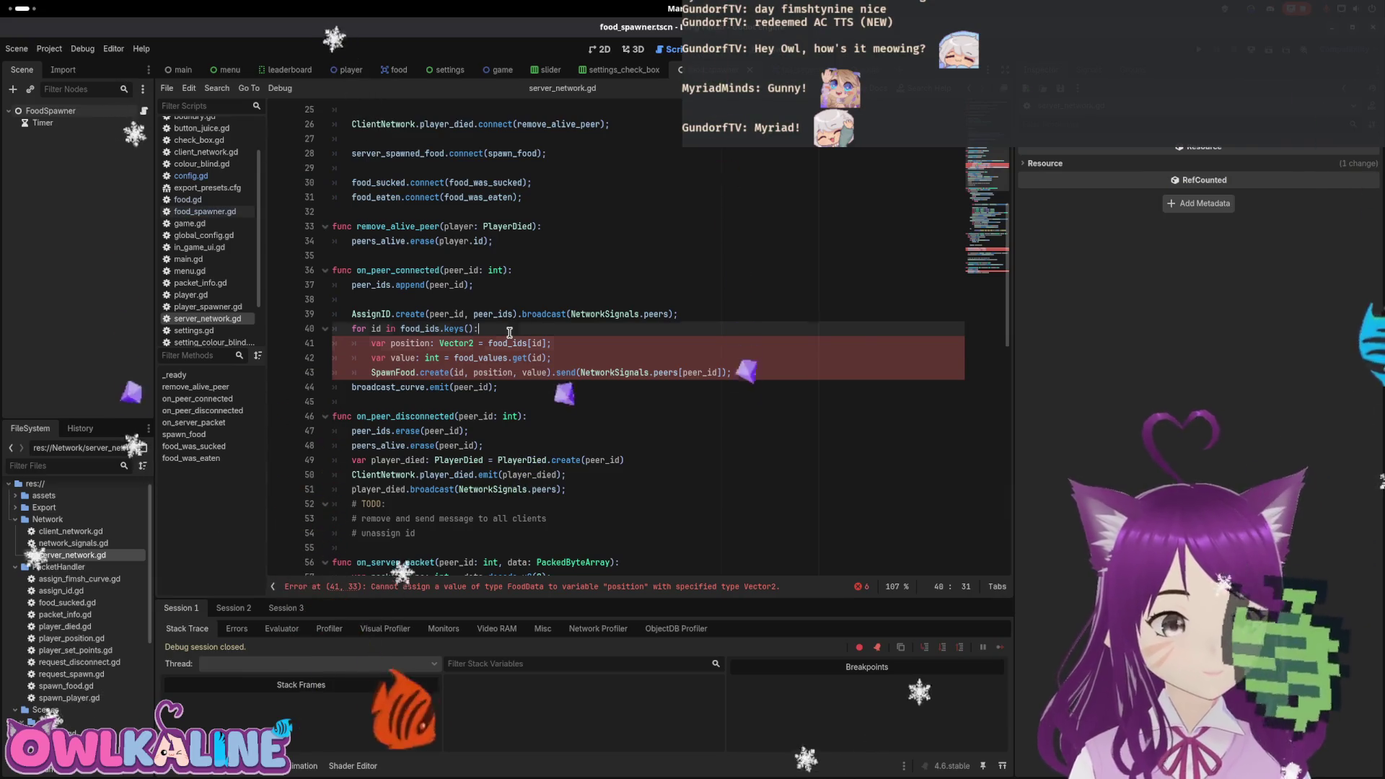
key(Down)
key(Home)
key(Down)
key(Home)
text(#)
key(Up)
key(Up)
key(End)
key(Return)
text(data = foo)
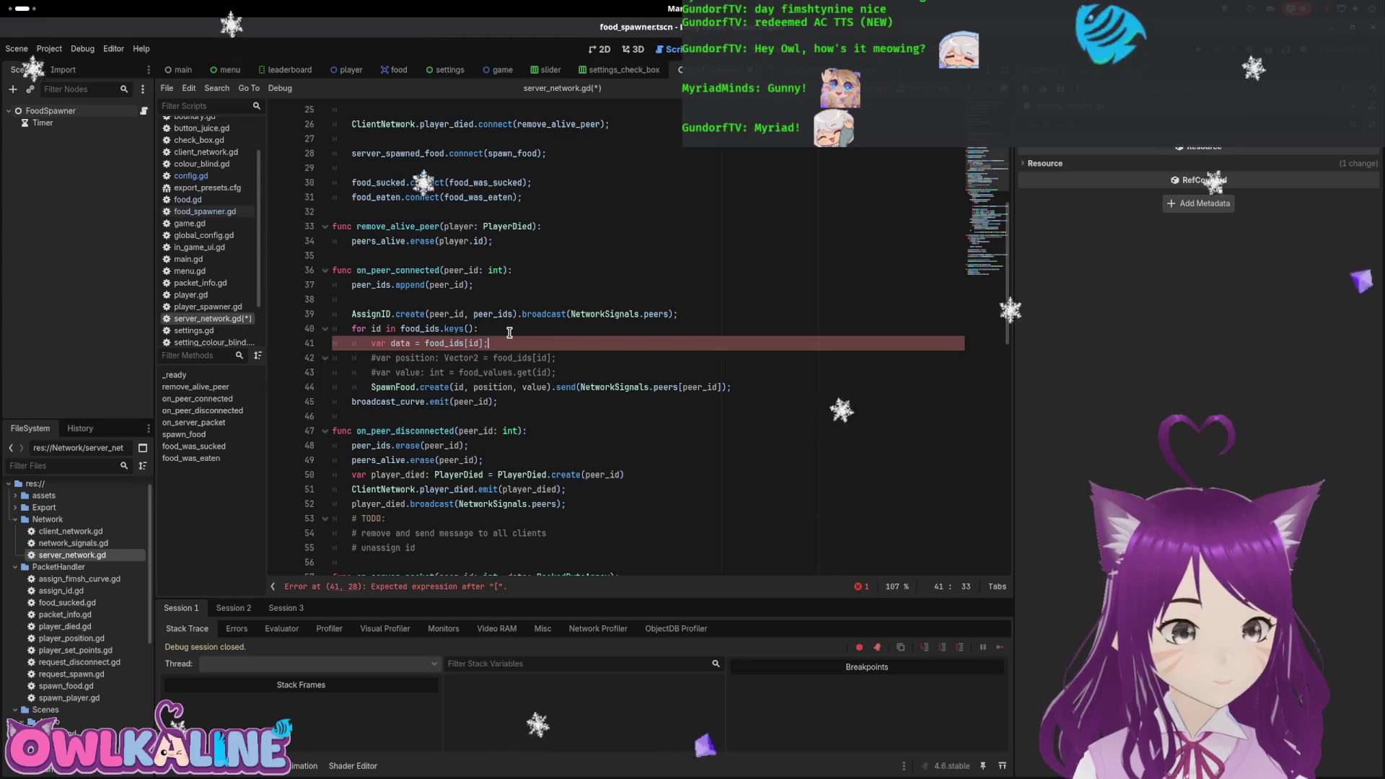
key(Left)
key(Left)
key(Left)
text(: Config.)
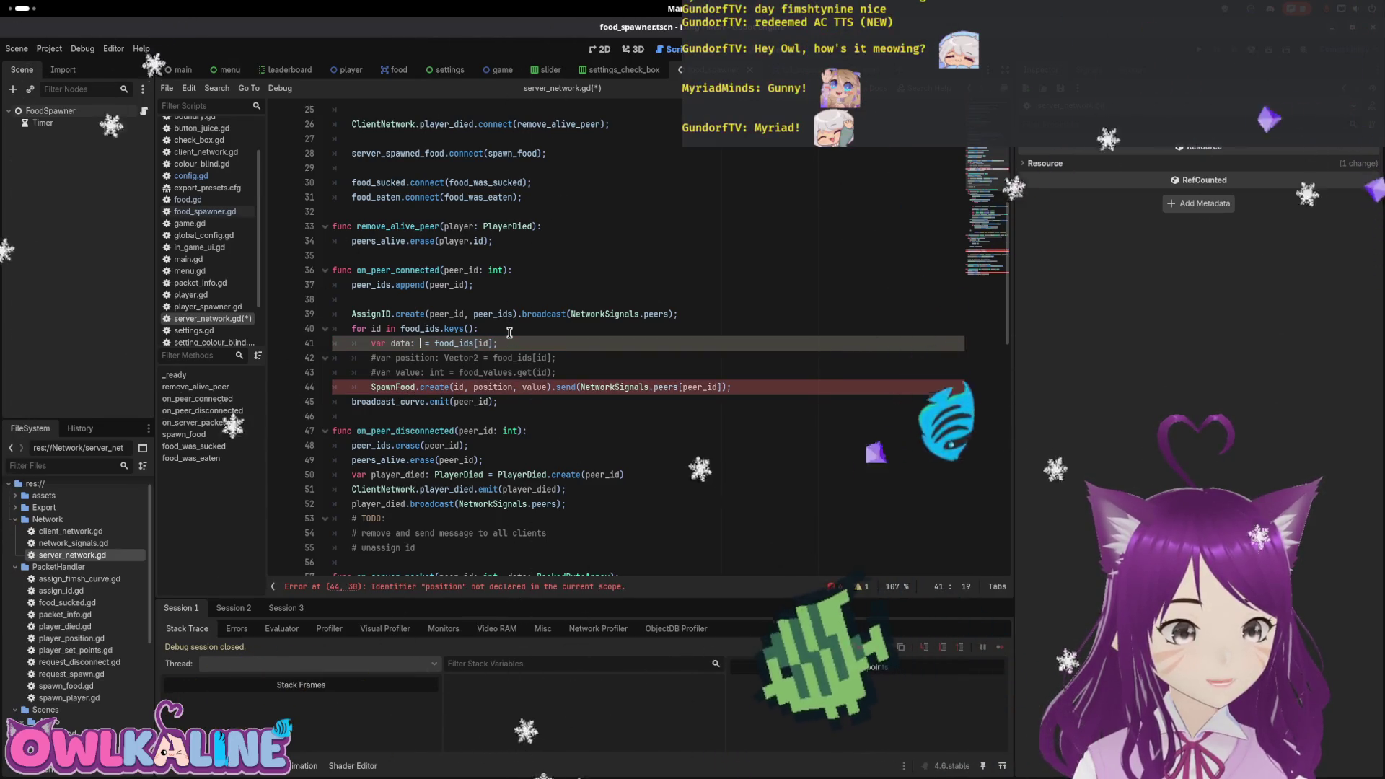
text(F)
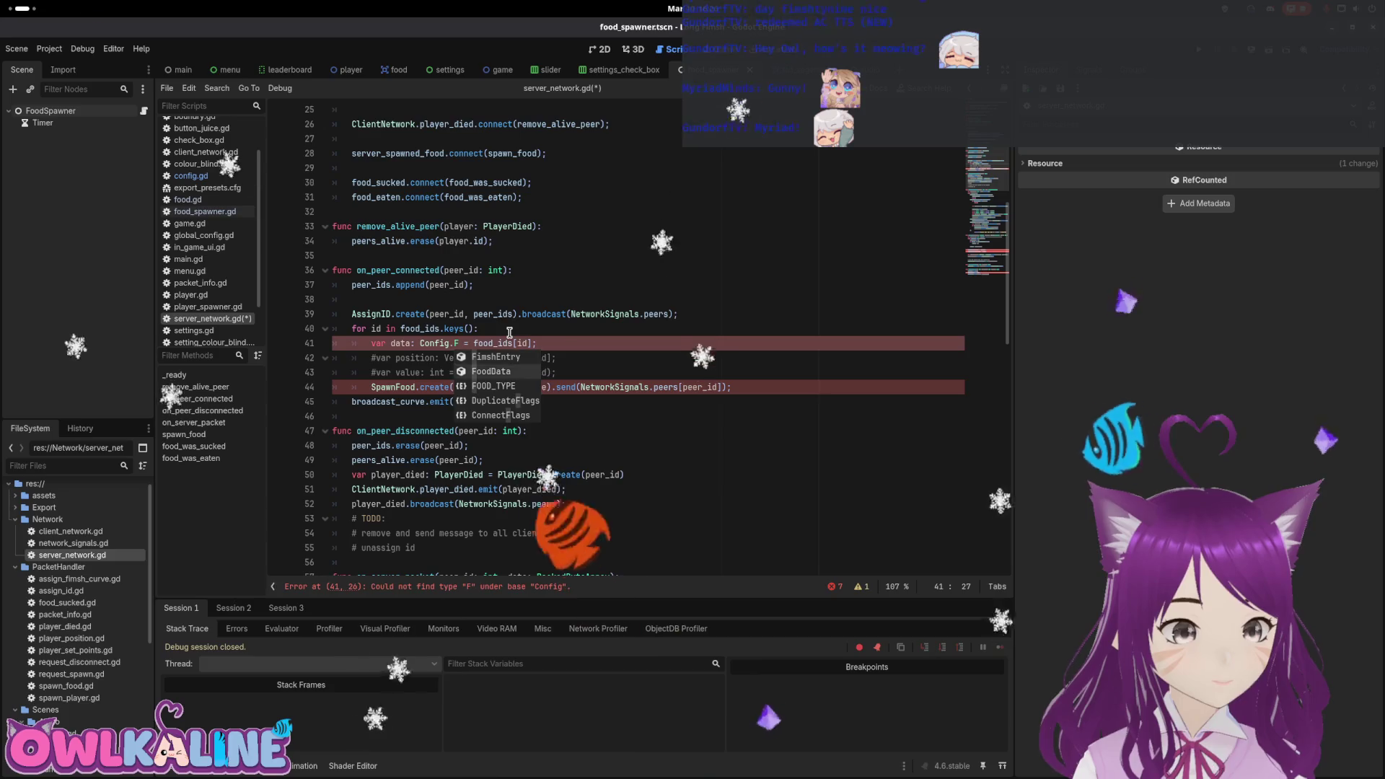
key(ctrl+s)
Pass data.position, data.value and data.type to SpawnFood.create and save.
key(Down)
key(Down)
key(Down)
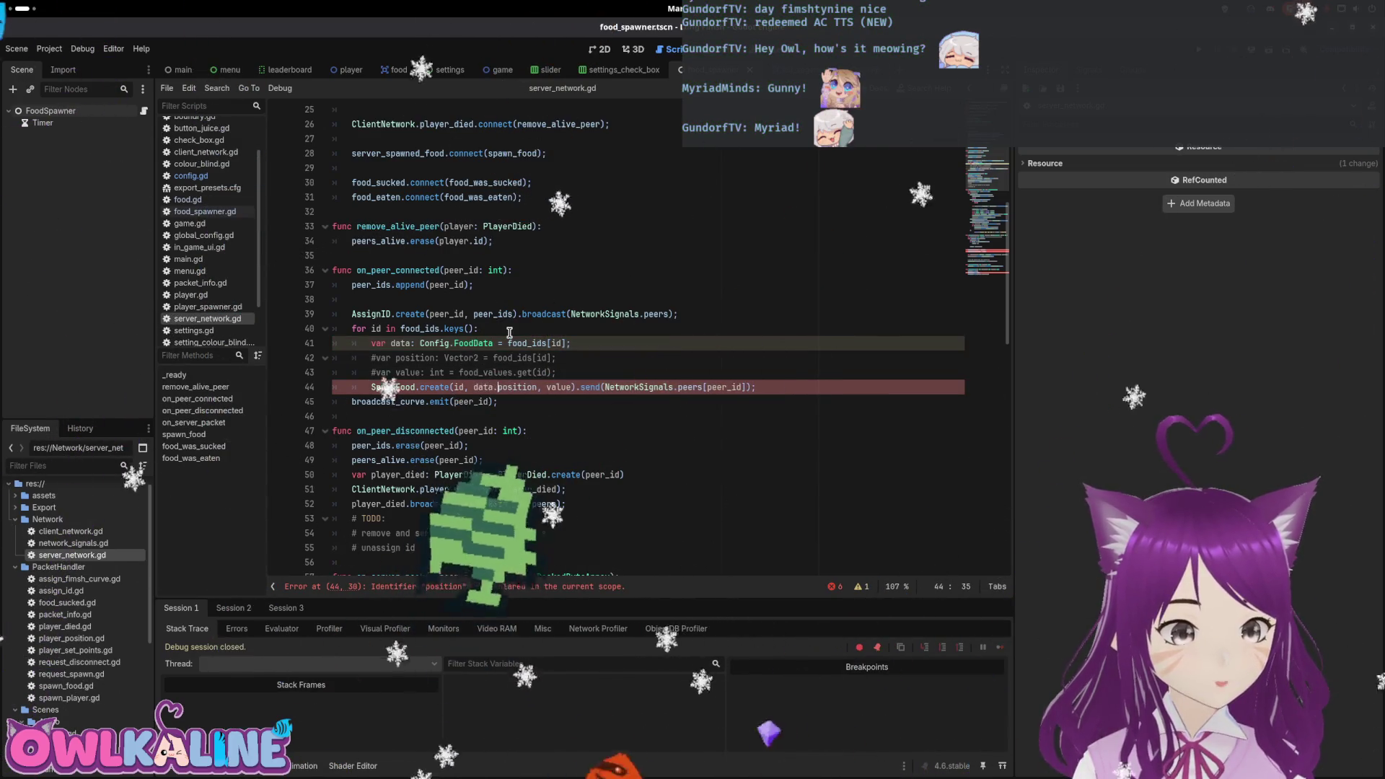
key(ctrl+Left)
text(data.)
key(ctrl+Right)
key(ctrl+Right)
text(data.)
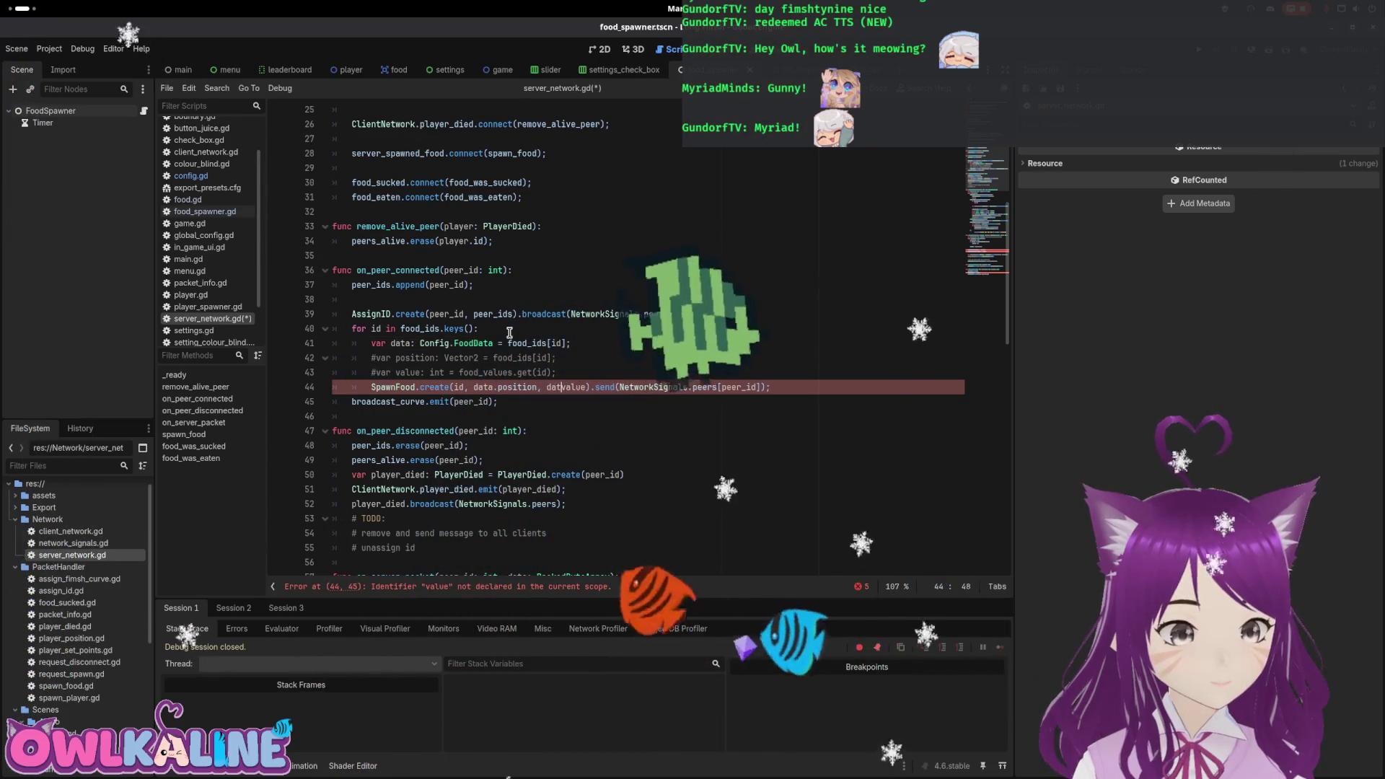
key(ctrl+Right)
text(, d)
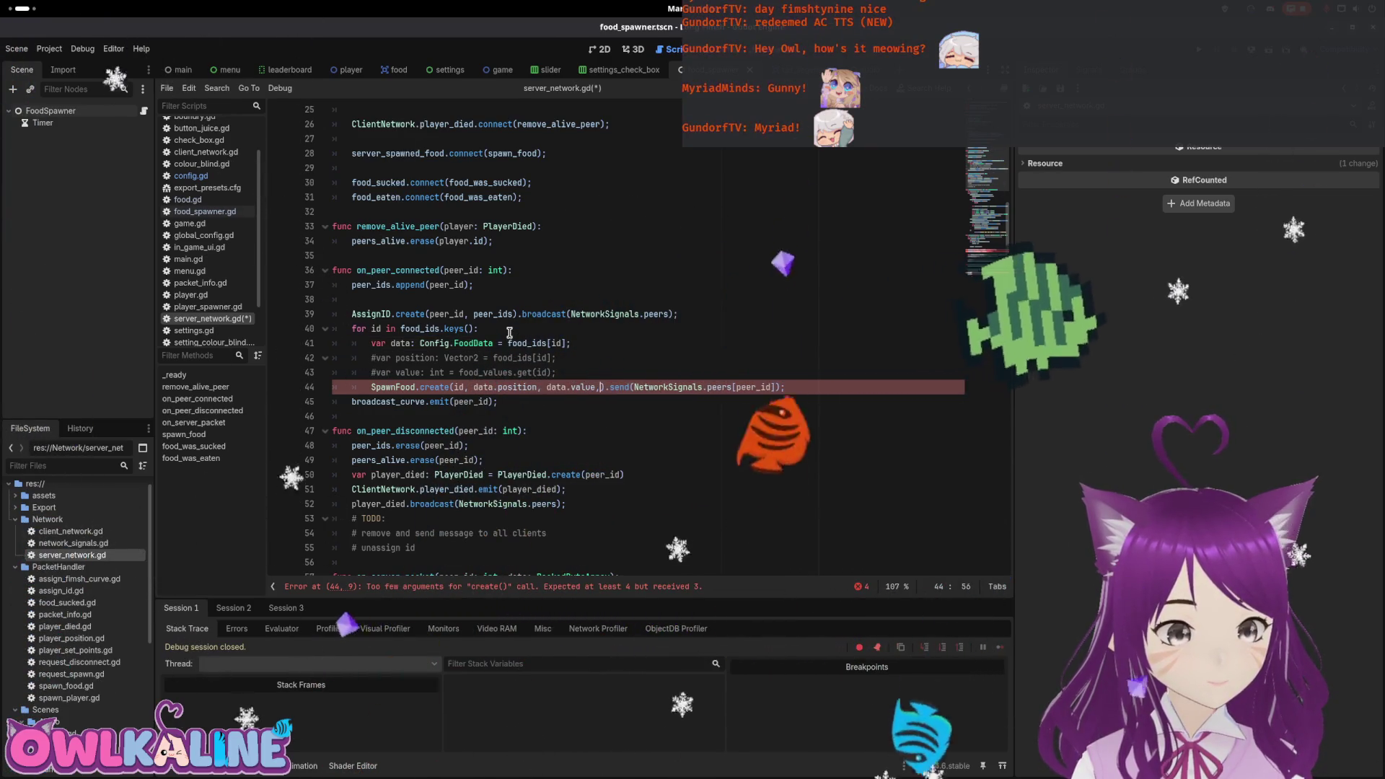
text(ata.type)
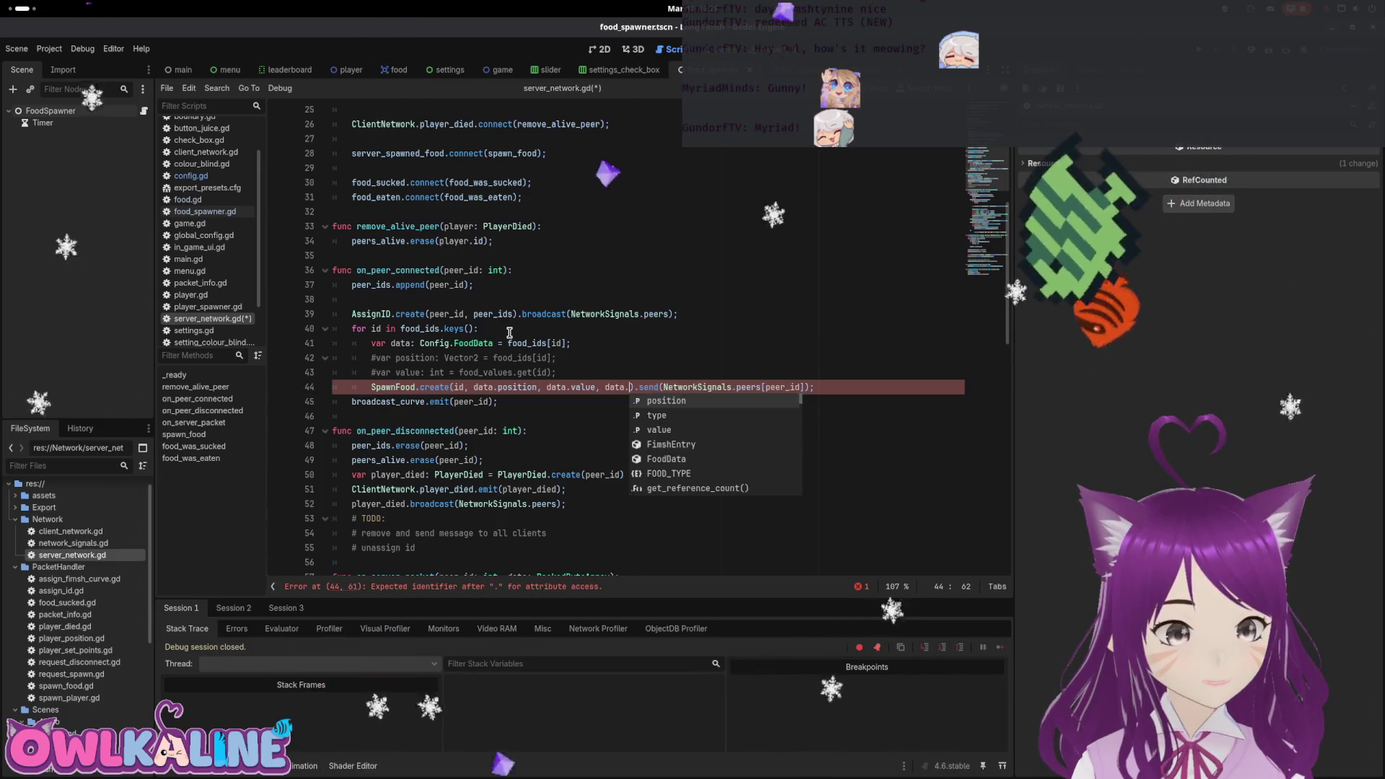
key(ctrl+s)
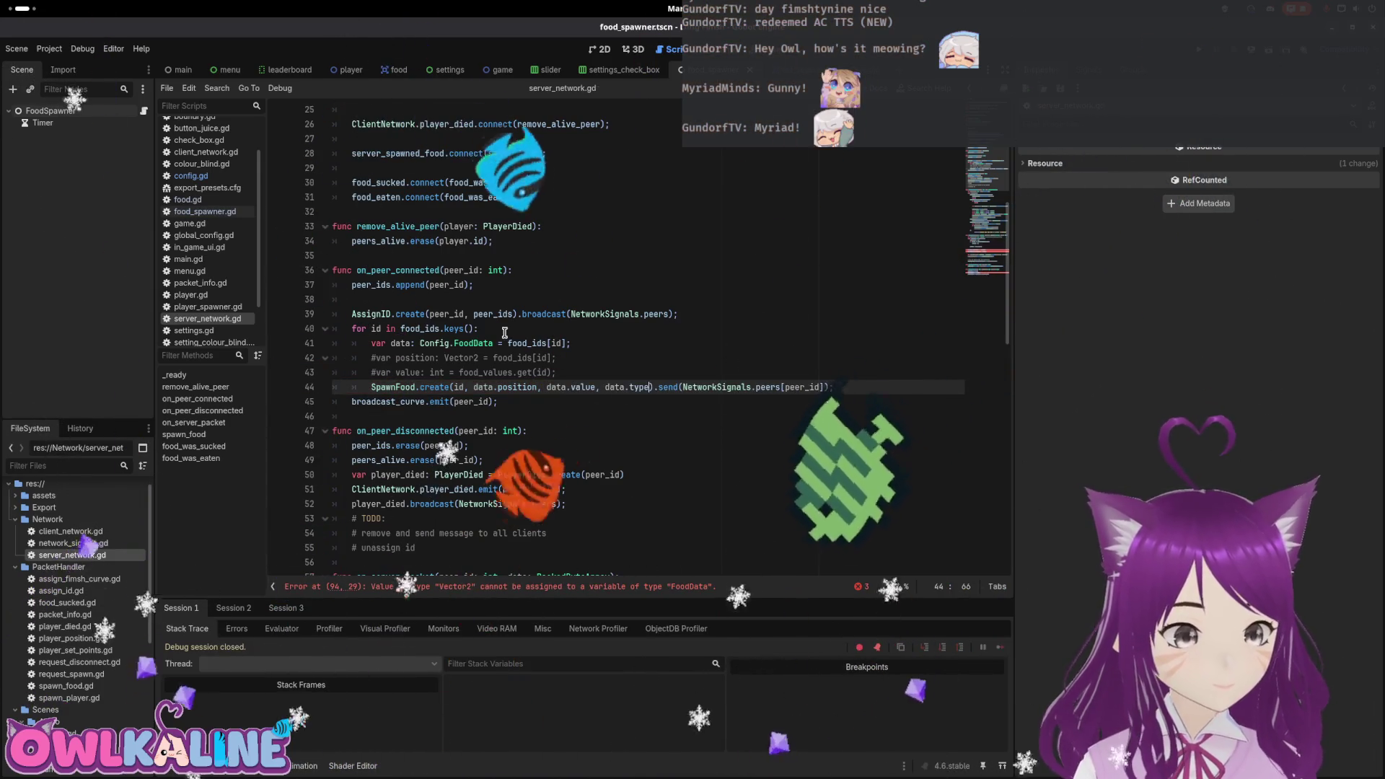
scroll(597, 352, down, 6)
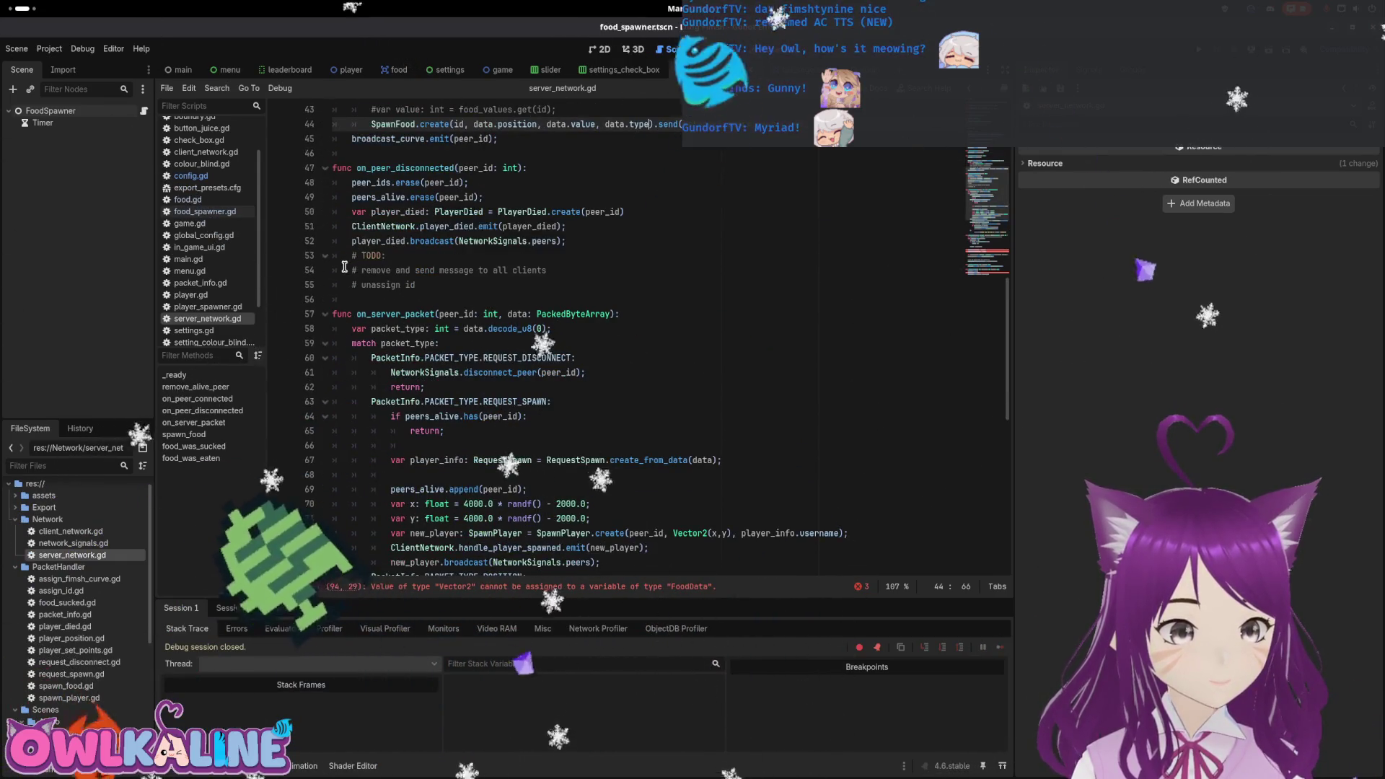
scroll(341, 273, down, 3)
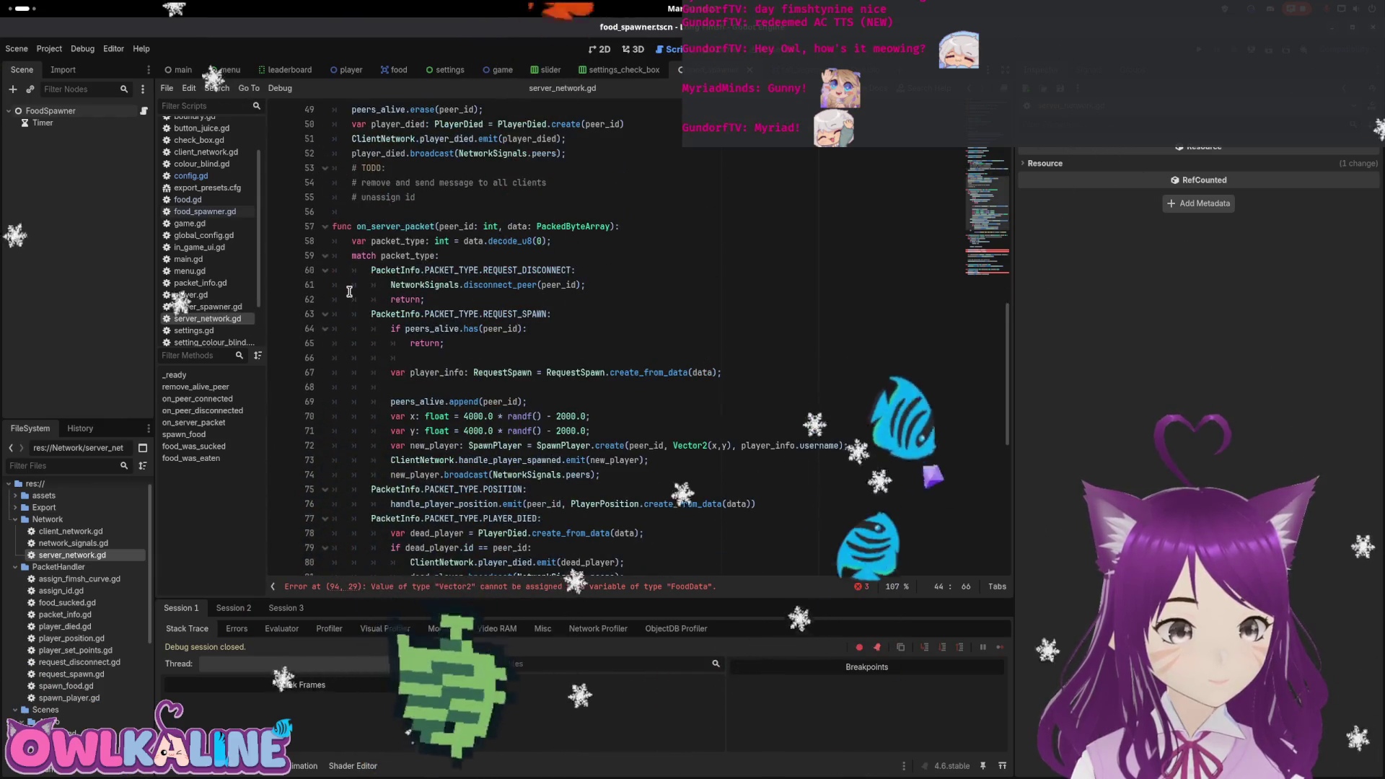
scroll(350, 291, down, 1)
scroll(351, 290, down, 7)
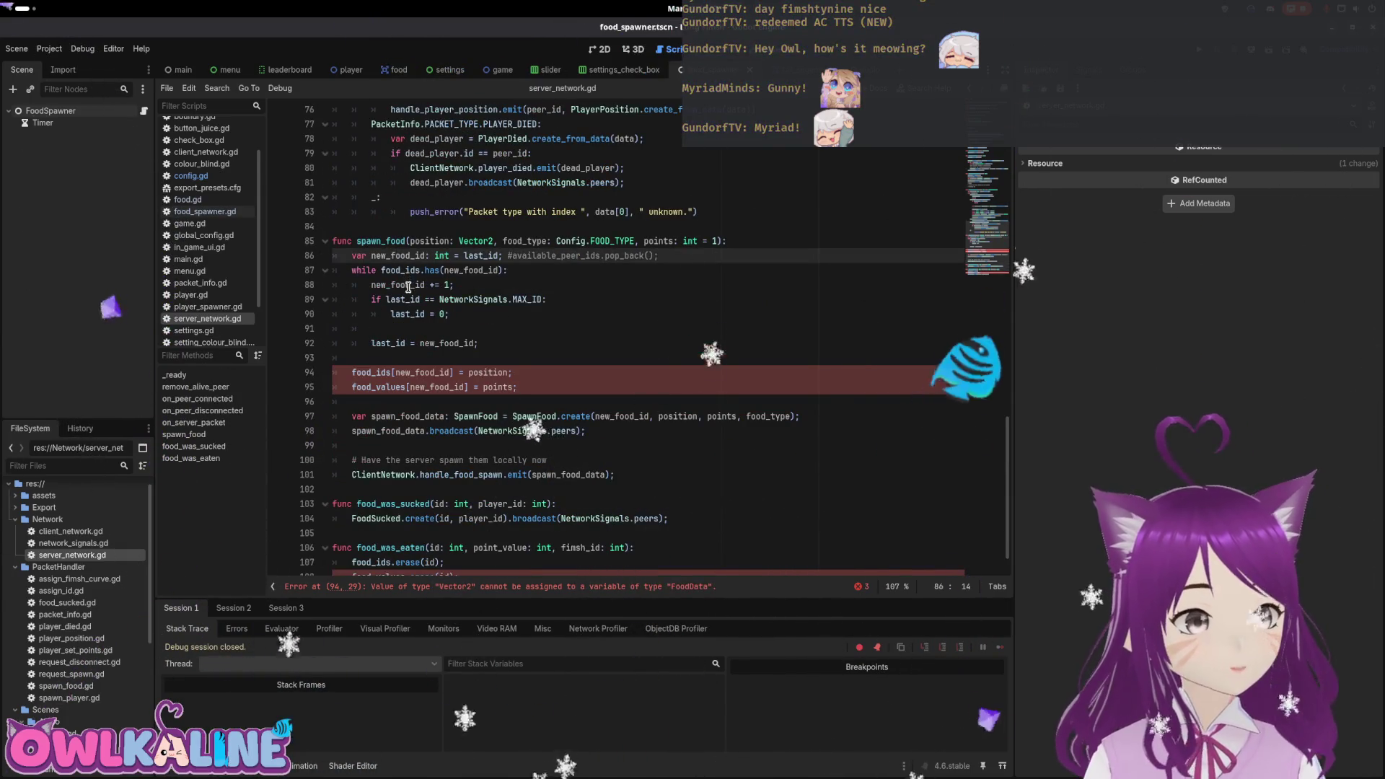
In spawn_food, comment out the old food_ids position assignment and start a food_ids[new_food_id] line.
click(551, 242)
scroll(550, 242, down, 1)
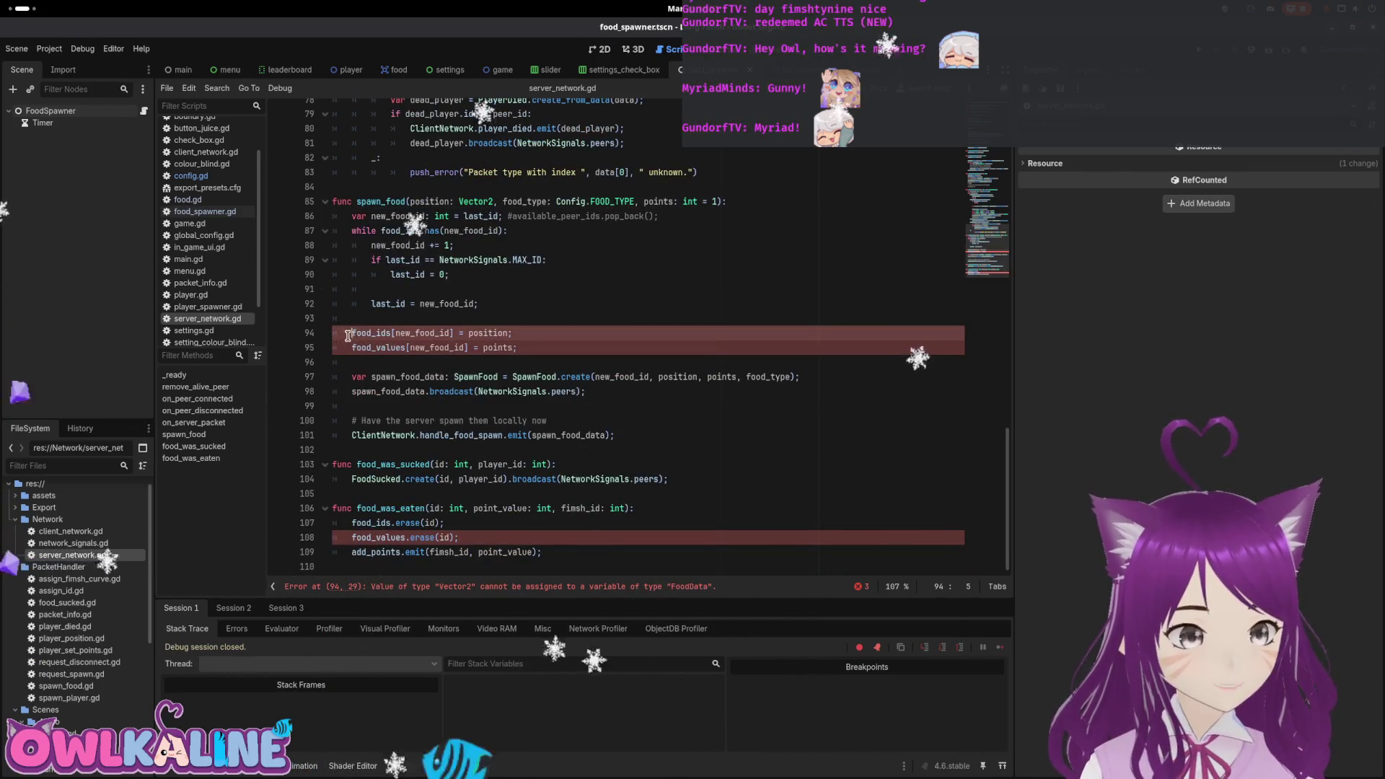
text(#)
key(Down)
key(Up)
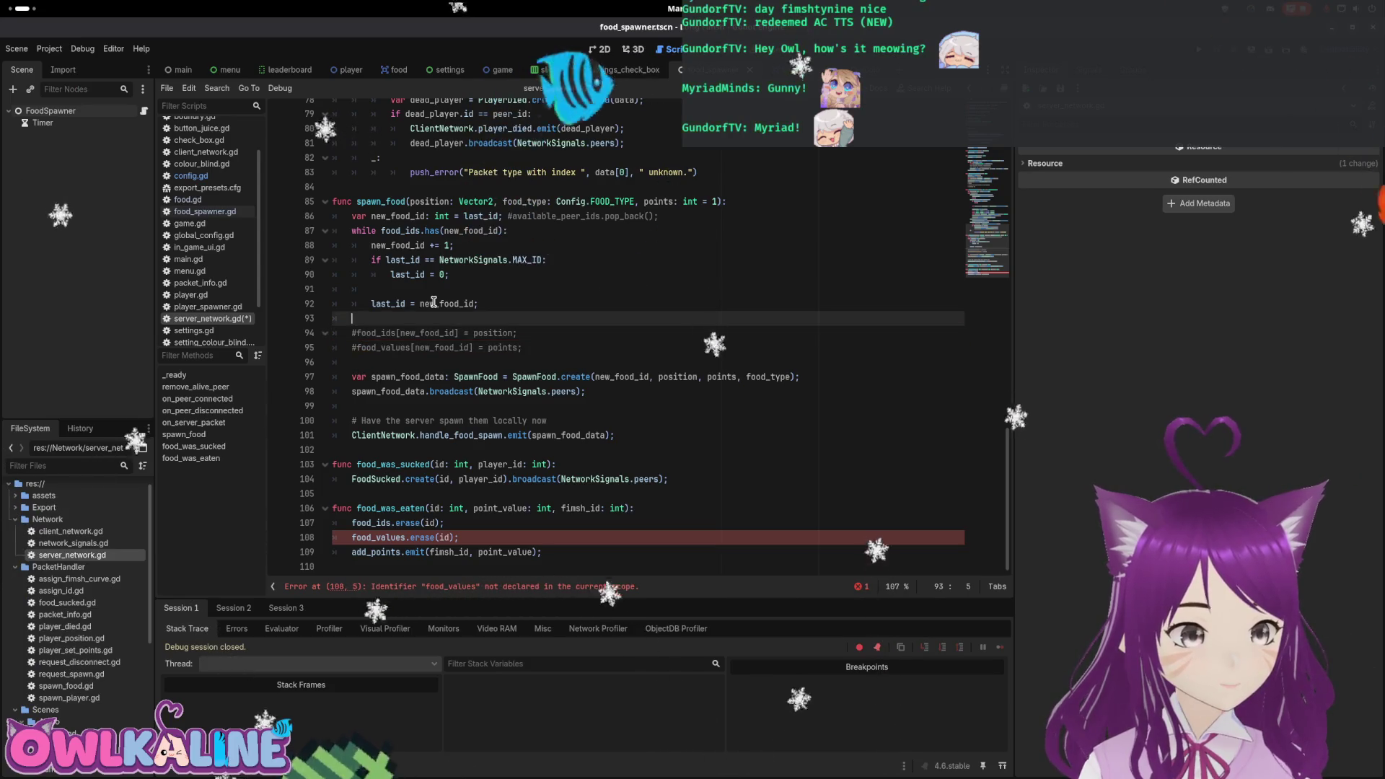
key(ctrl+shift+Return)
text(food_ids[n)
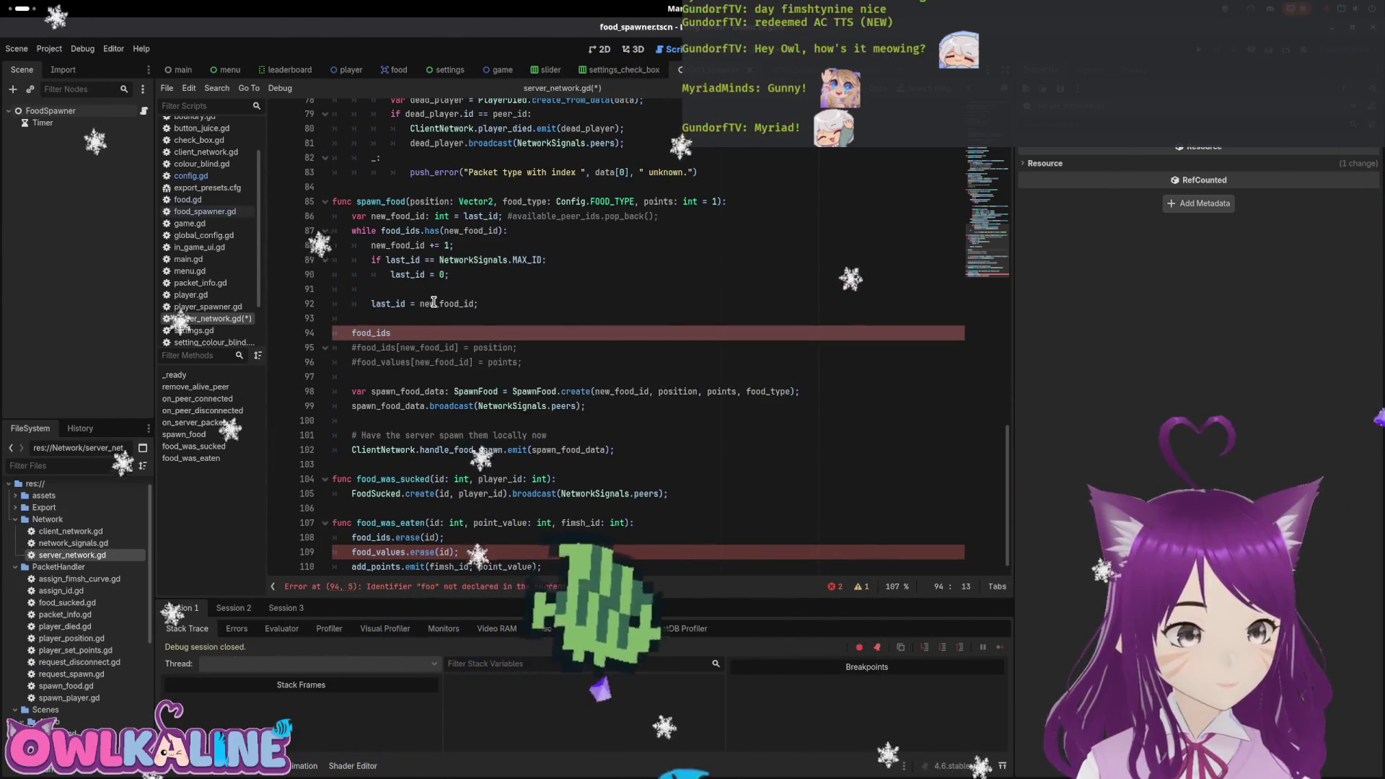
text(ew_food_id] = Config.)
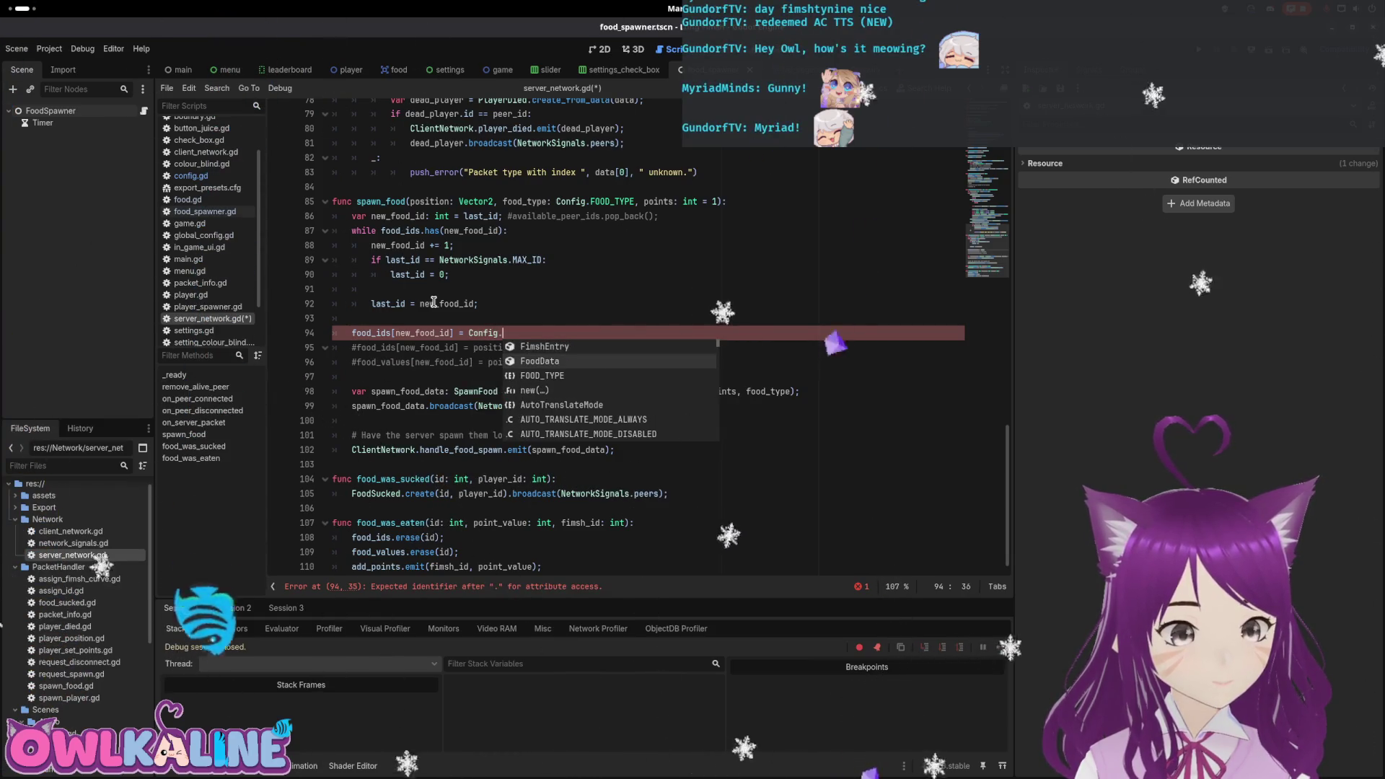
key(Return)
Create data: Config.FoodData and set its position, type = food_type and value = points.
key(Up)
key(Return)
text(var)
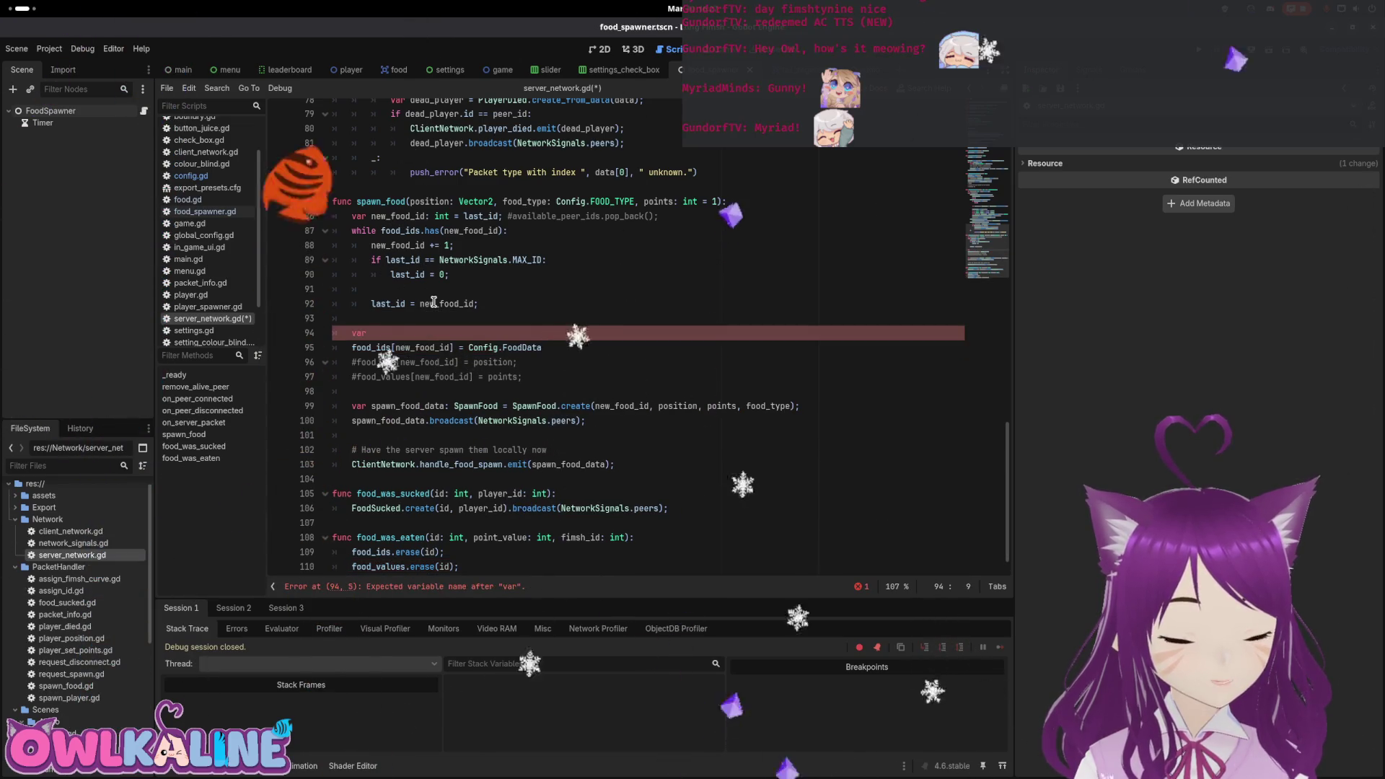
text(a: F)
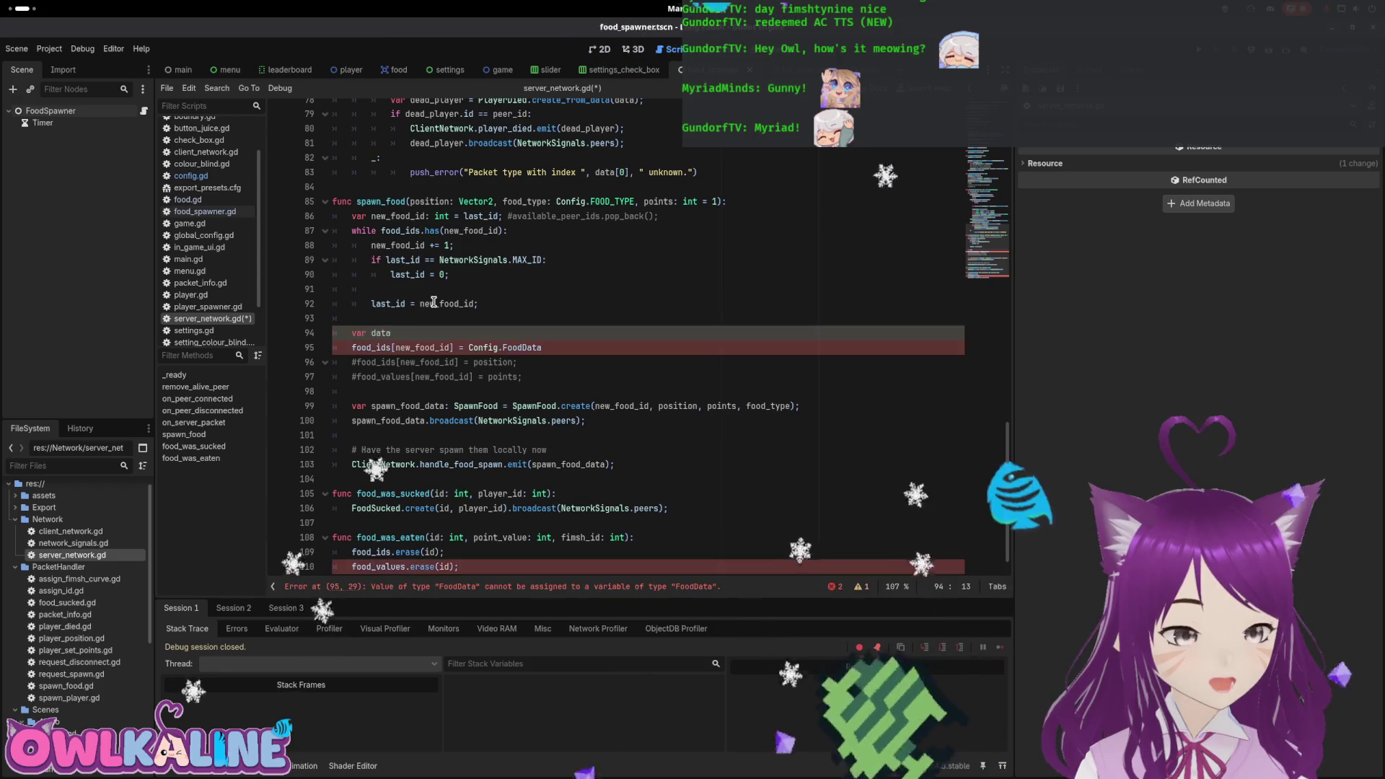
key(BackSpace)
text(Con)
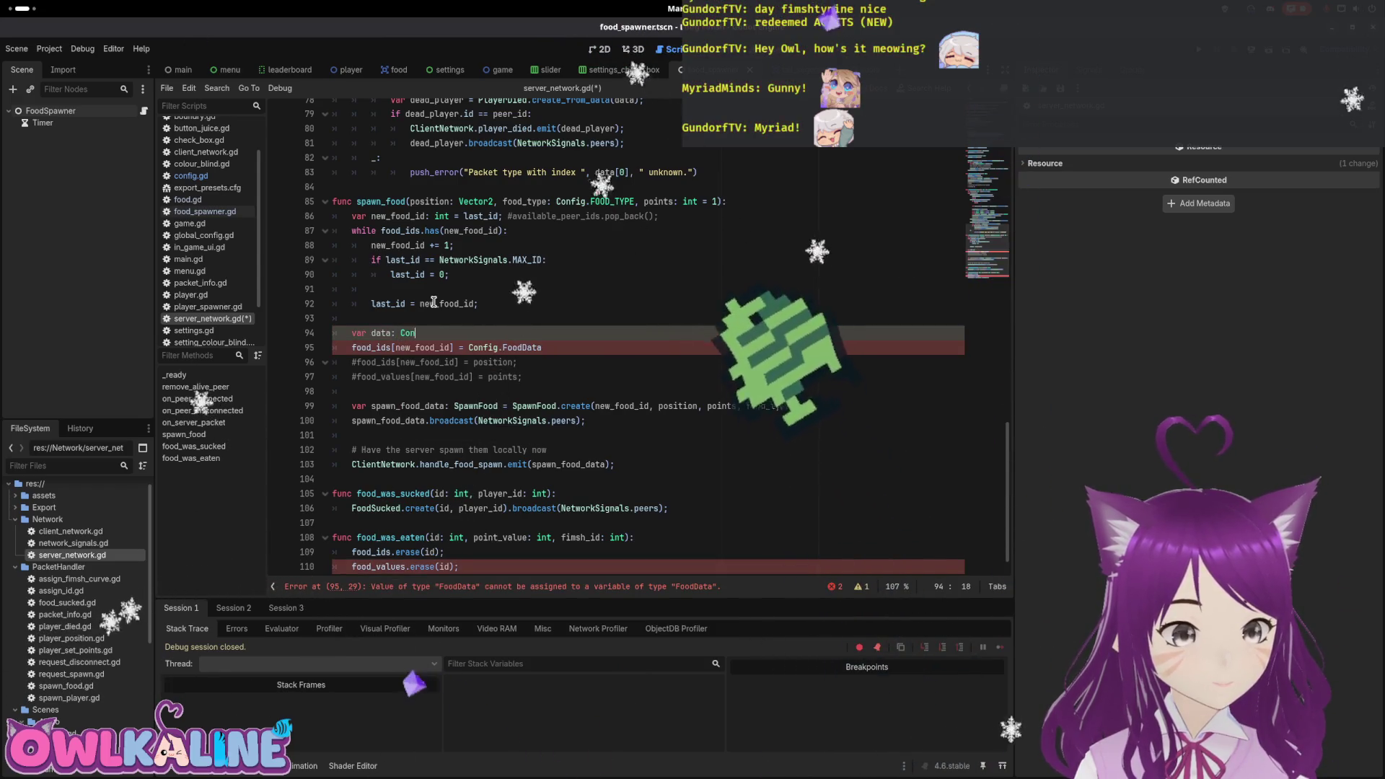
text(fig.F)
key(Return)
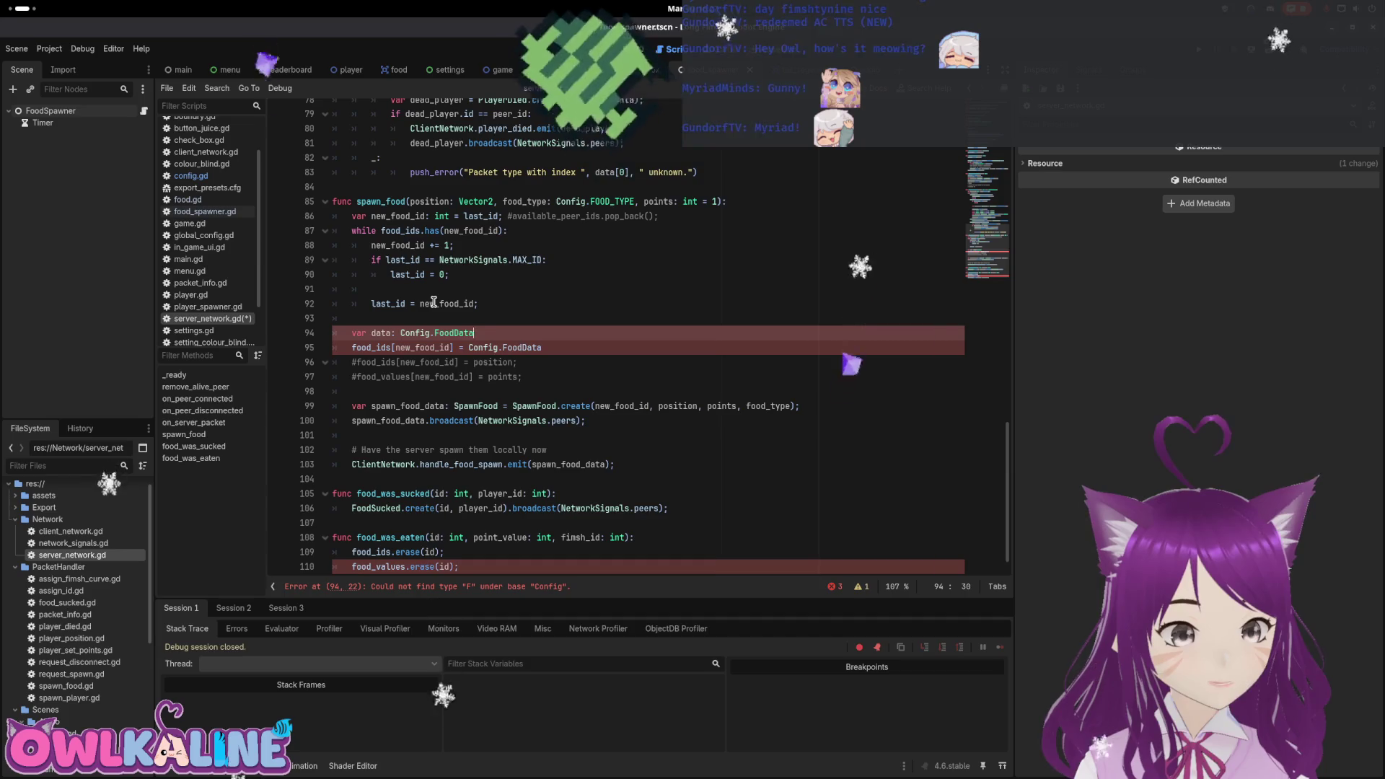
key(Return)
text(data.)
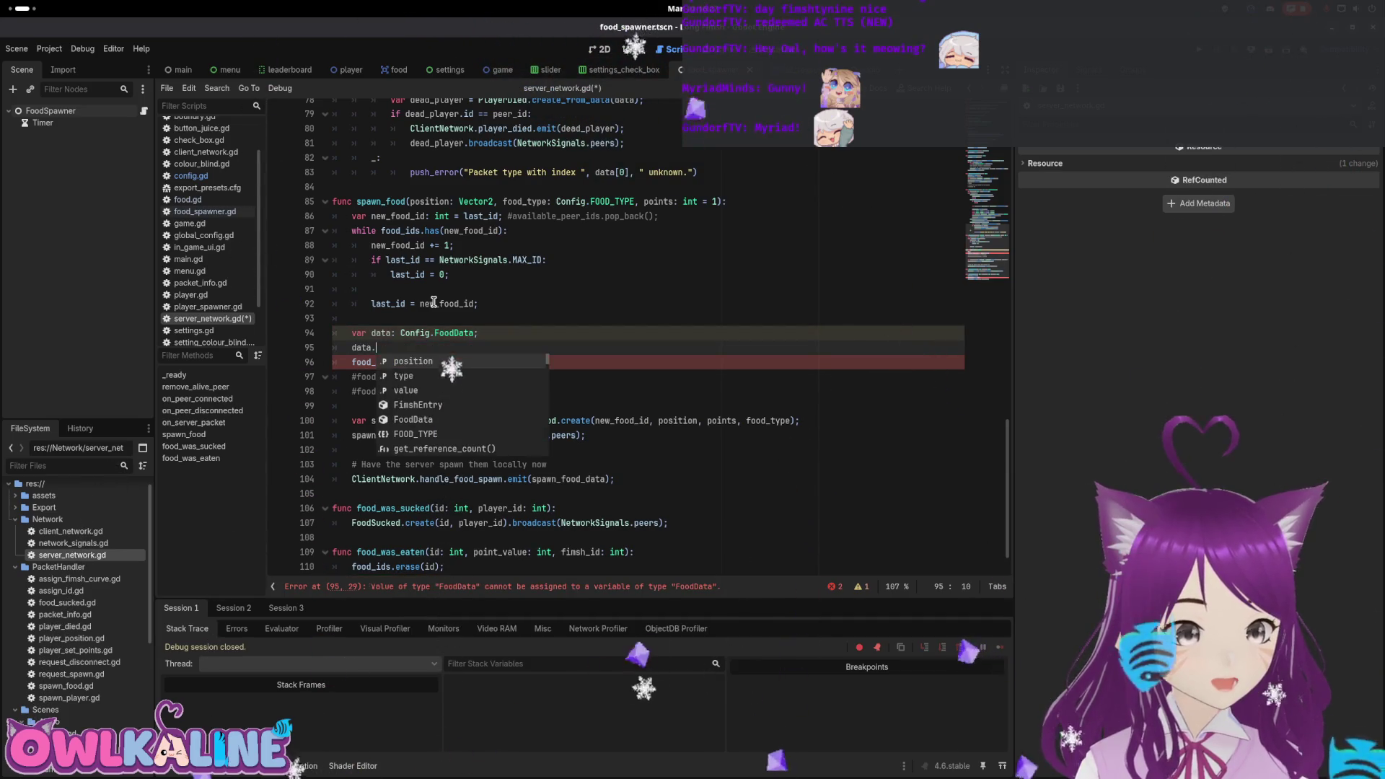
text(position = pos)
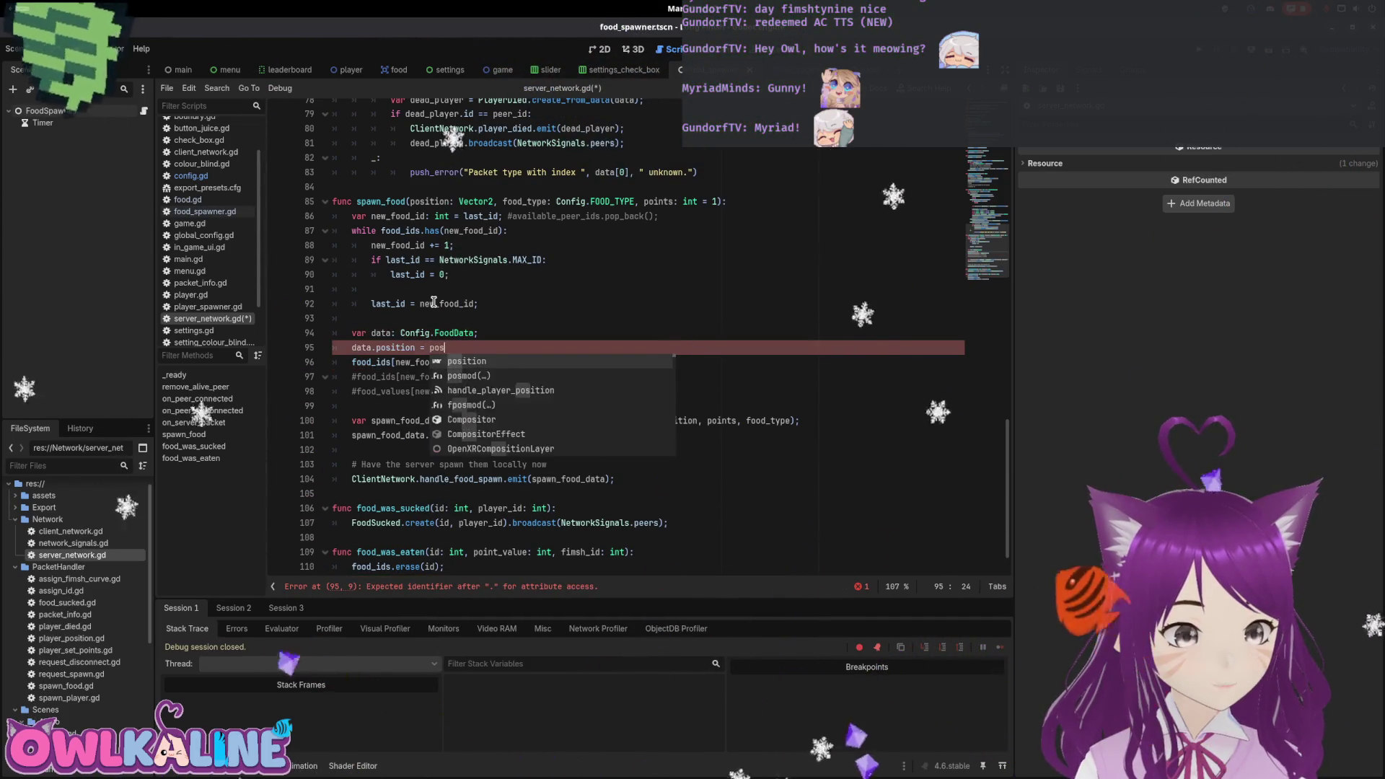
key(Return)
text(;)
key(Return)
text(data.type = foo)
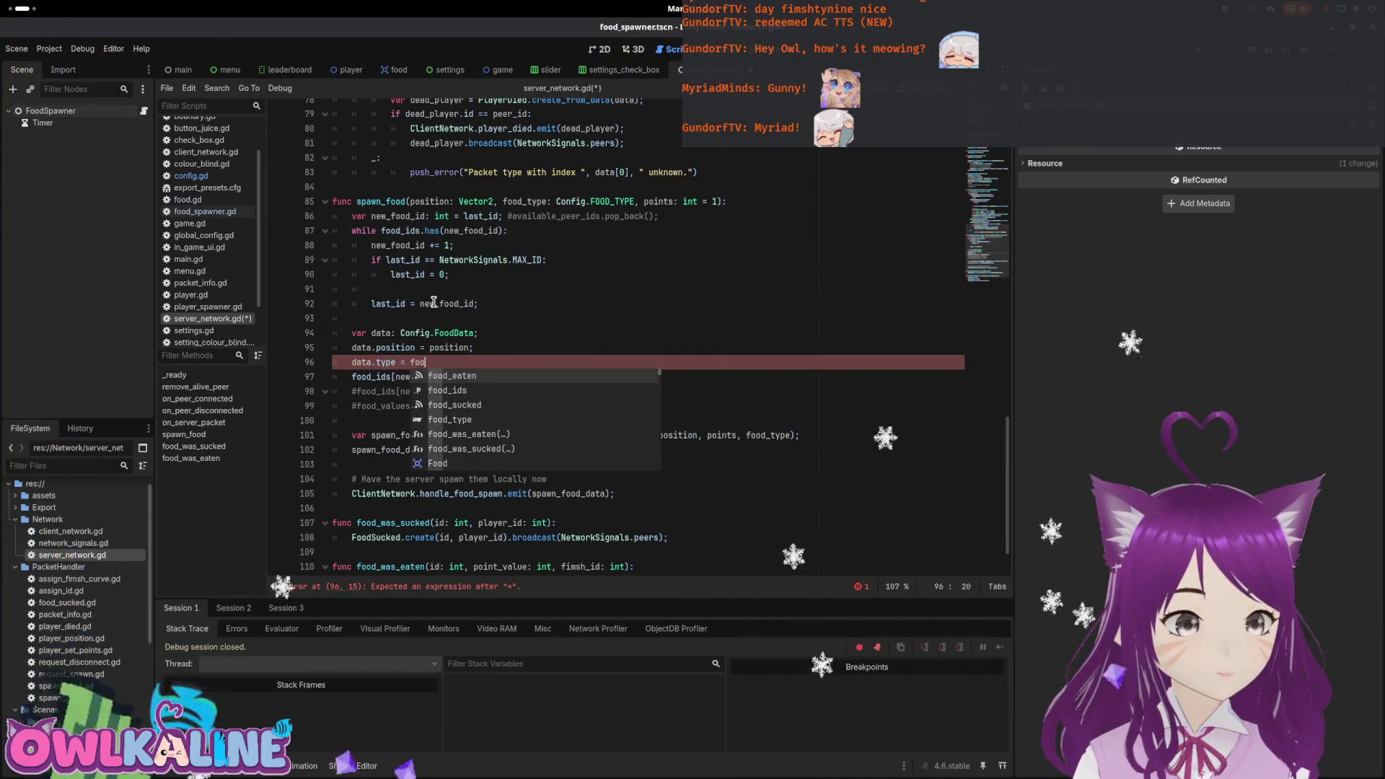
text(d_type;)
key(Return)
text(data.)
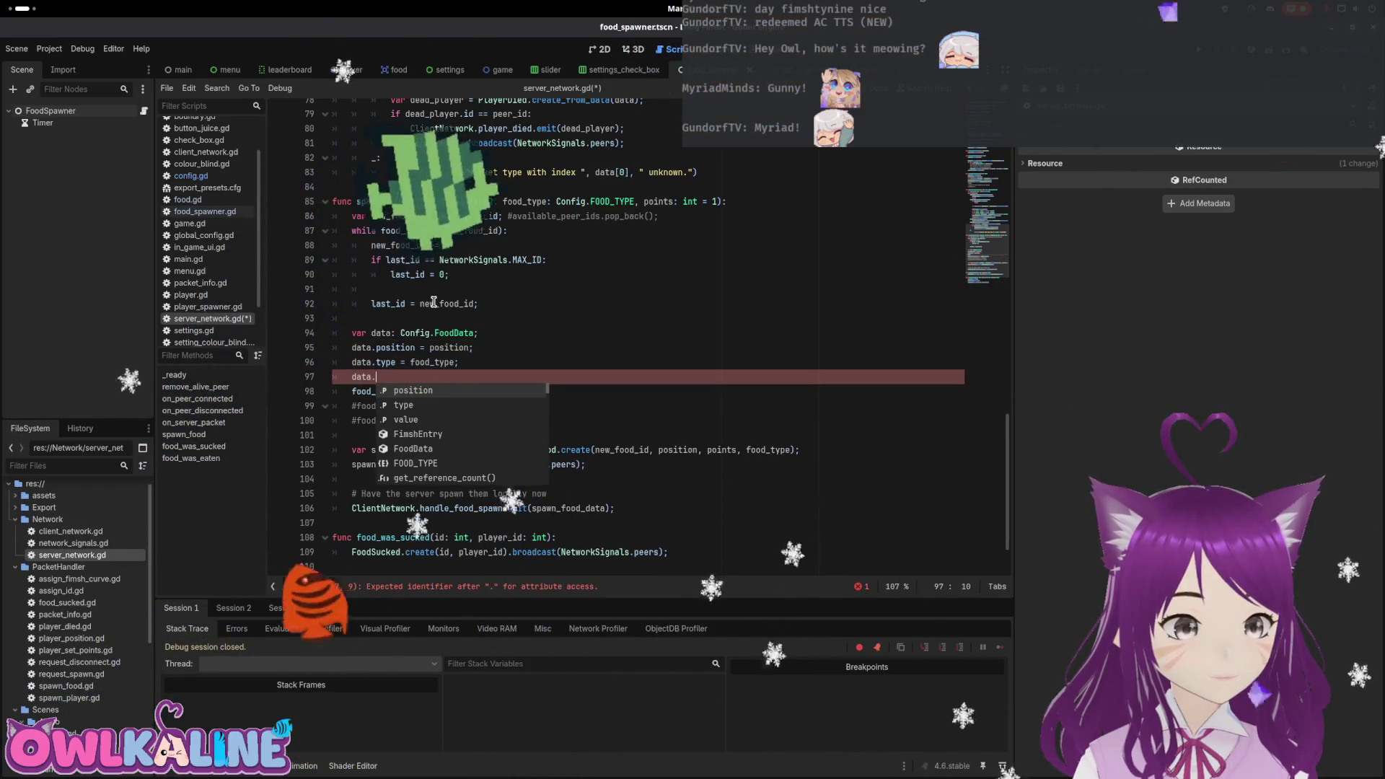
text(value = points;)
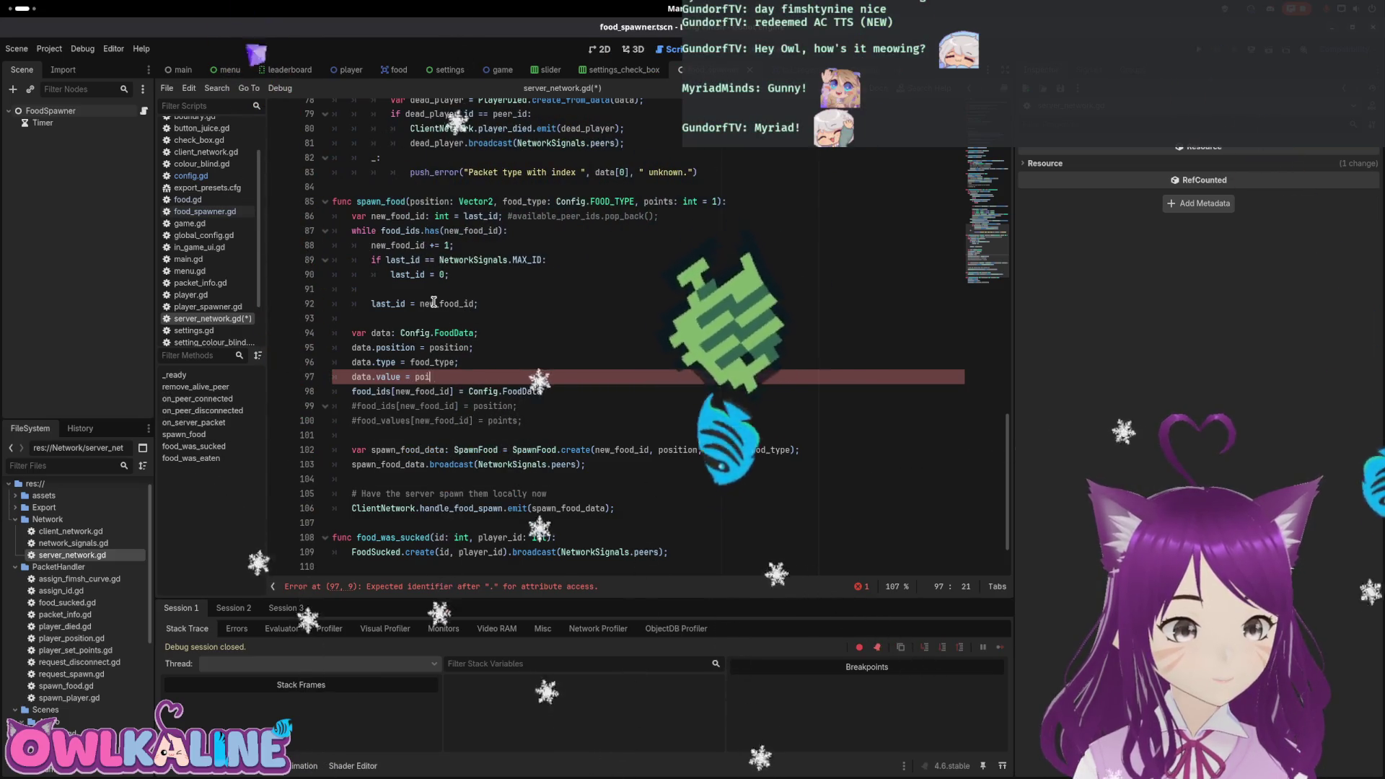
Assign food_ids[new_food_id] = data; and save server_network.gd.
key(Down)
key(End)
key(BackSpace)
key(BackSpace)
key(BackSpace)
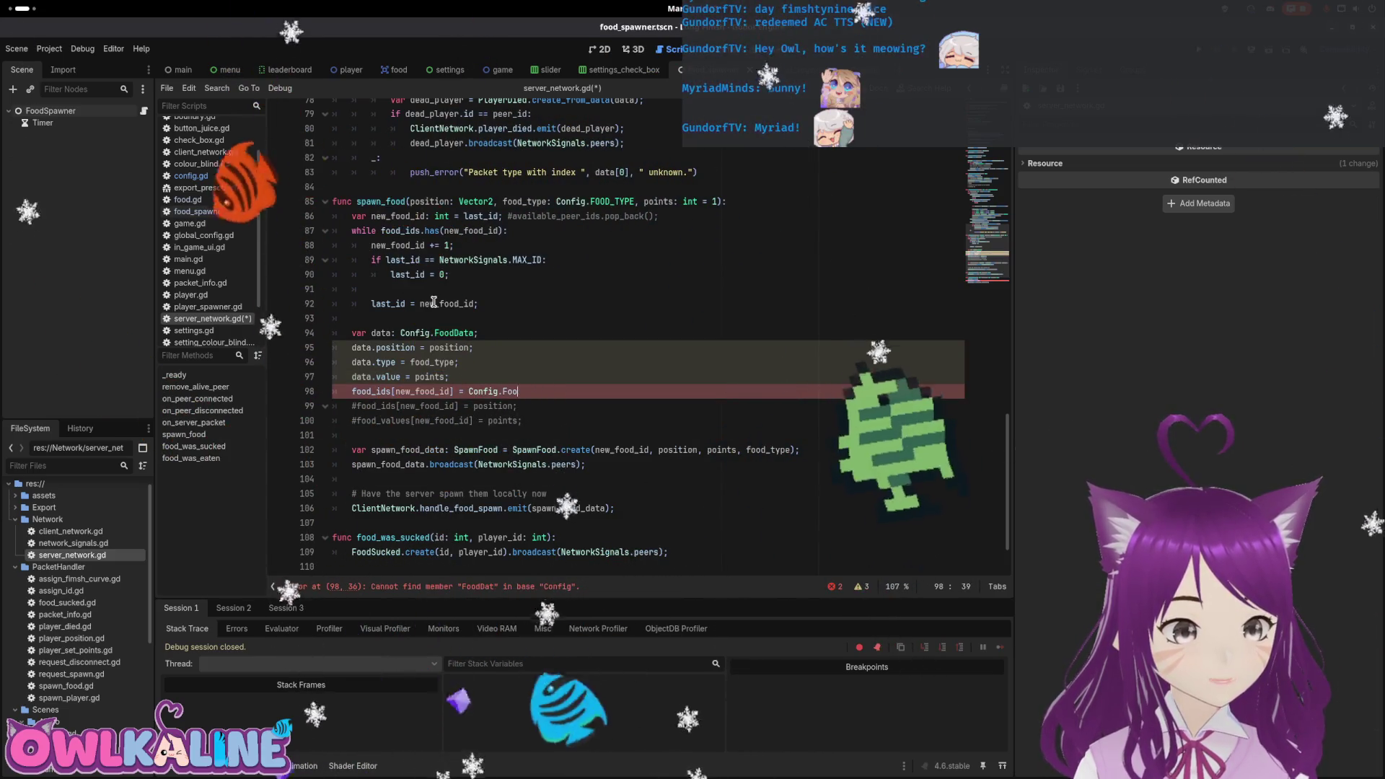
key(BackSpace)
key(BackSpace)
key(BackSpace)
text(data;)
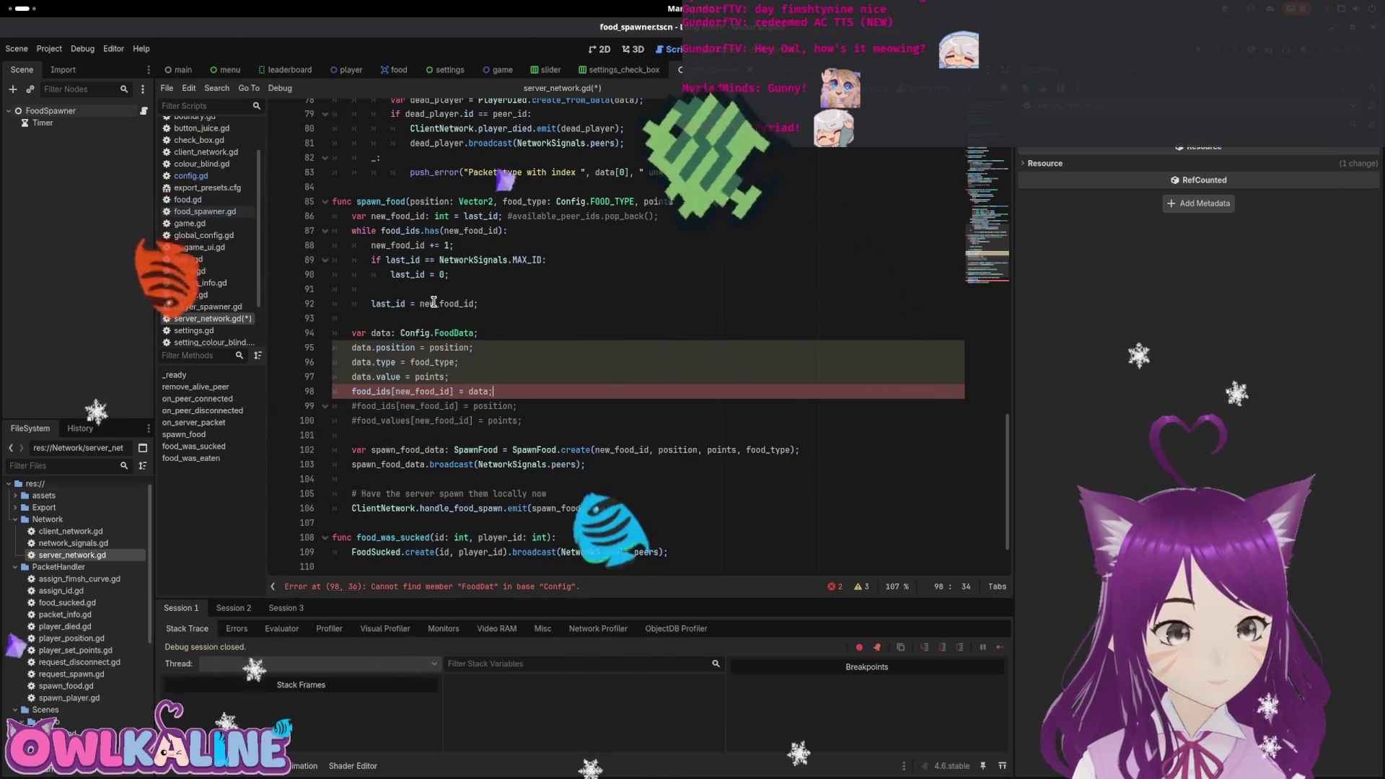
key(Down)
key(Down)
key(End)
key(ctrl+s)
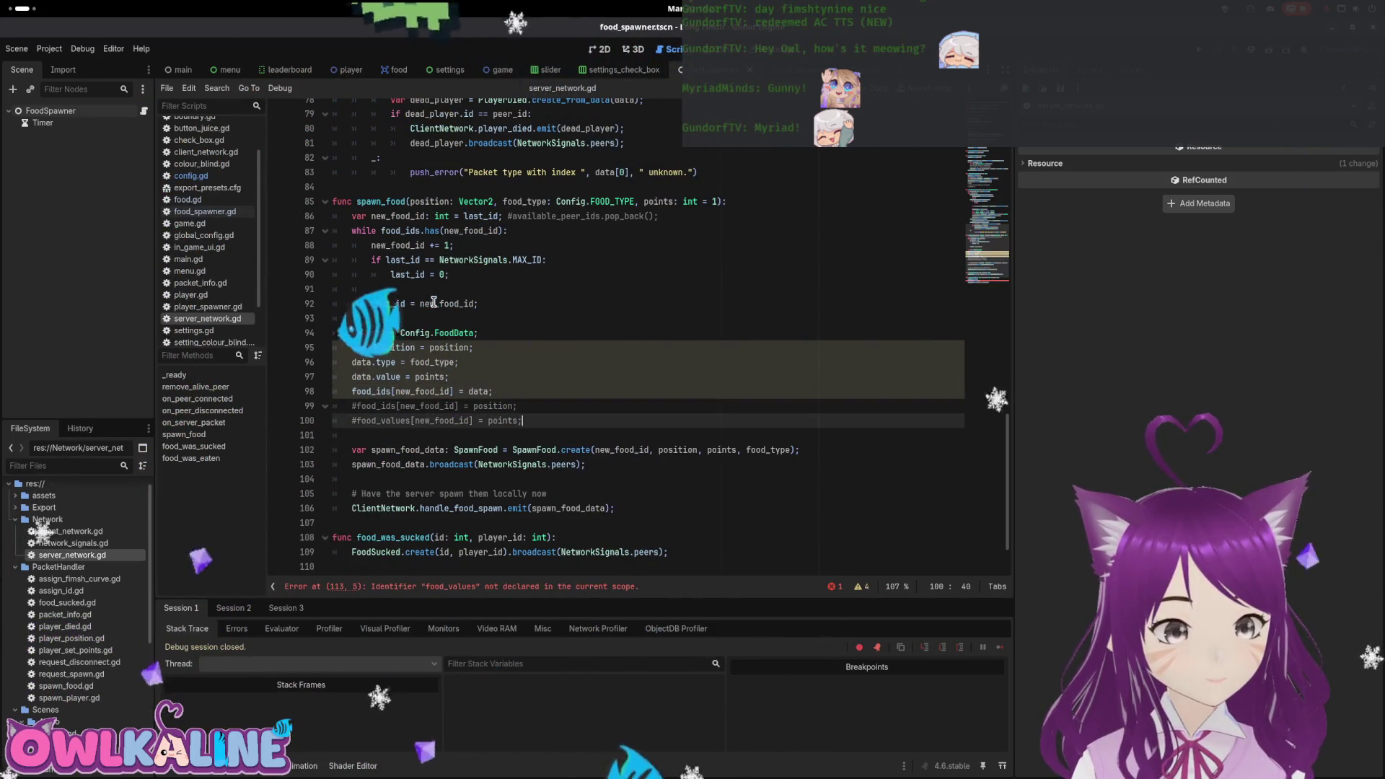
Delete the leftover food_values.erase line 113 in food_was_eaten.
scroll(507, 328, down, 2)
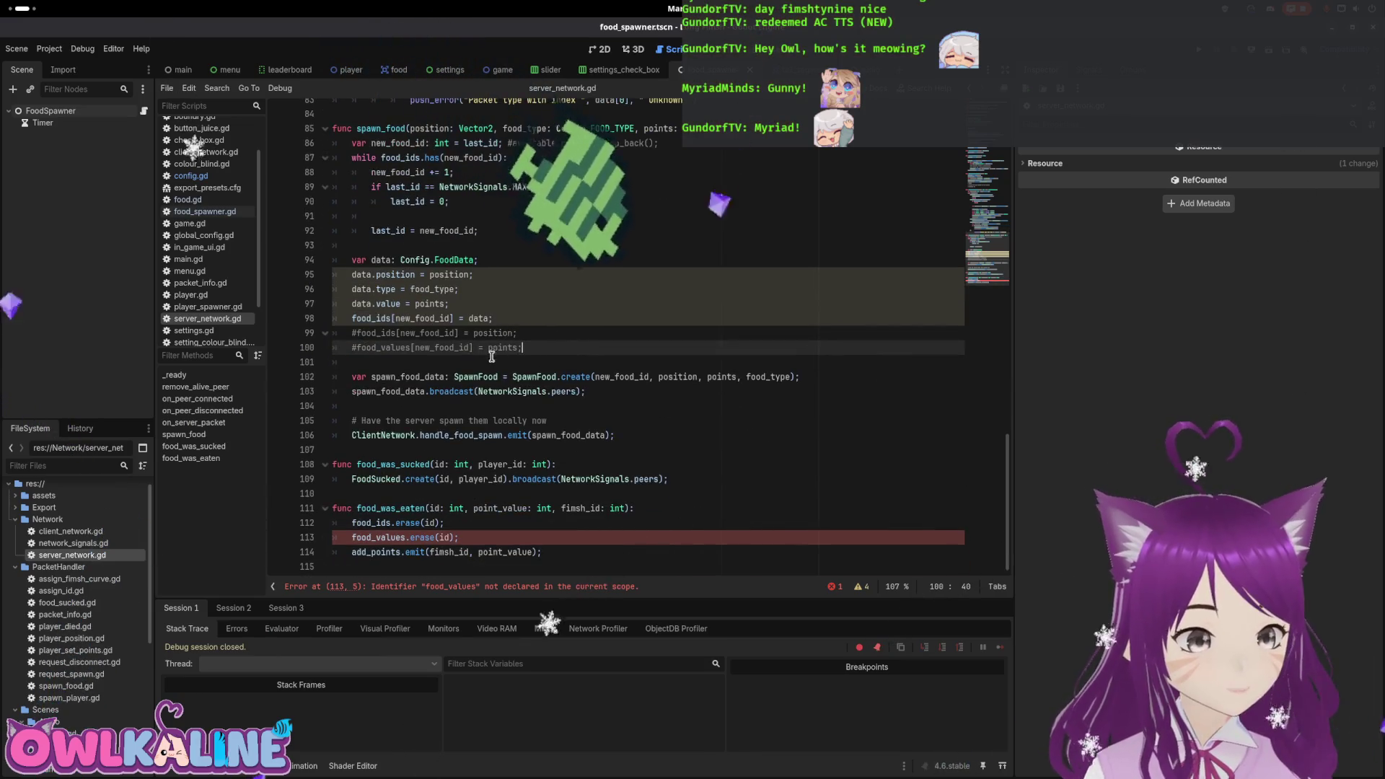
click(391, 538)
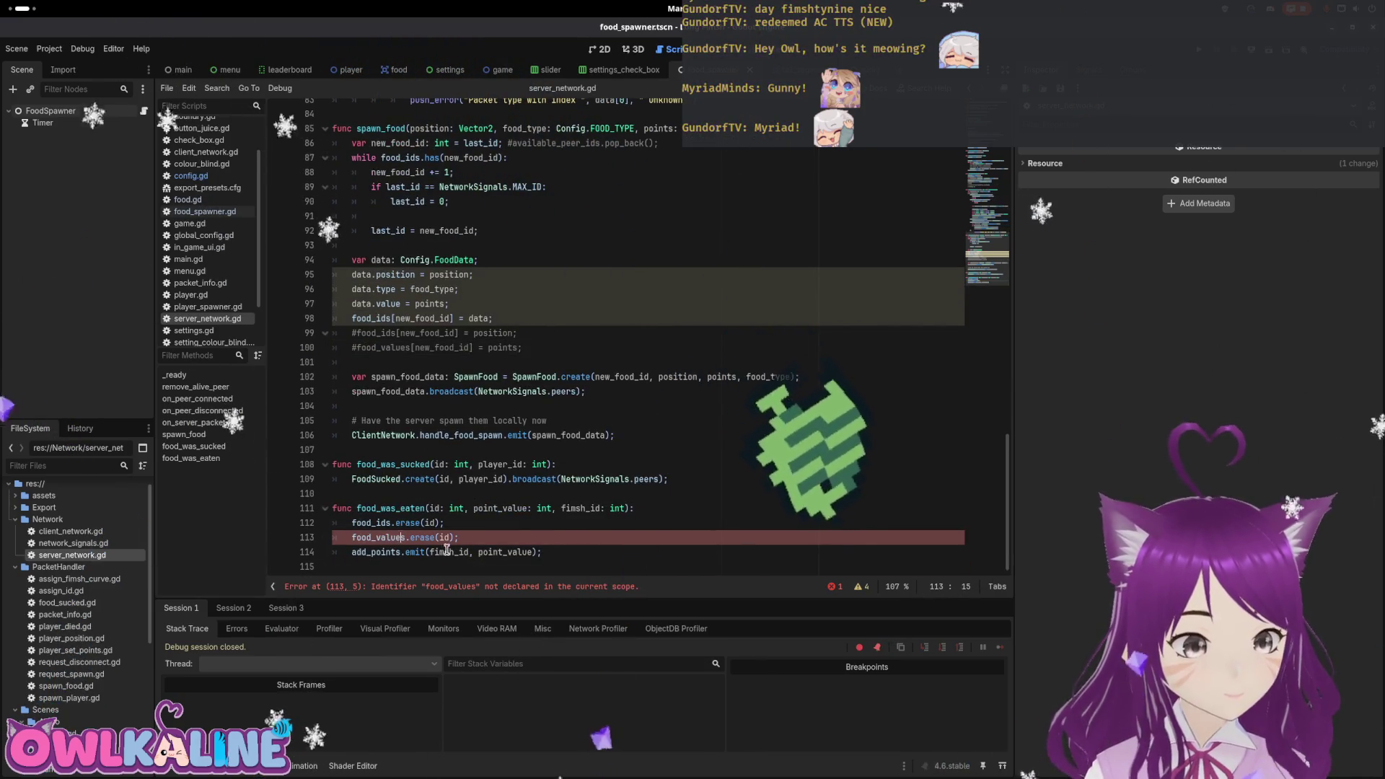
triple_click(395, 538)
text(e)
key(BackSpace)
key(BackSpace)
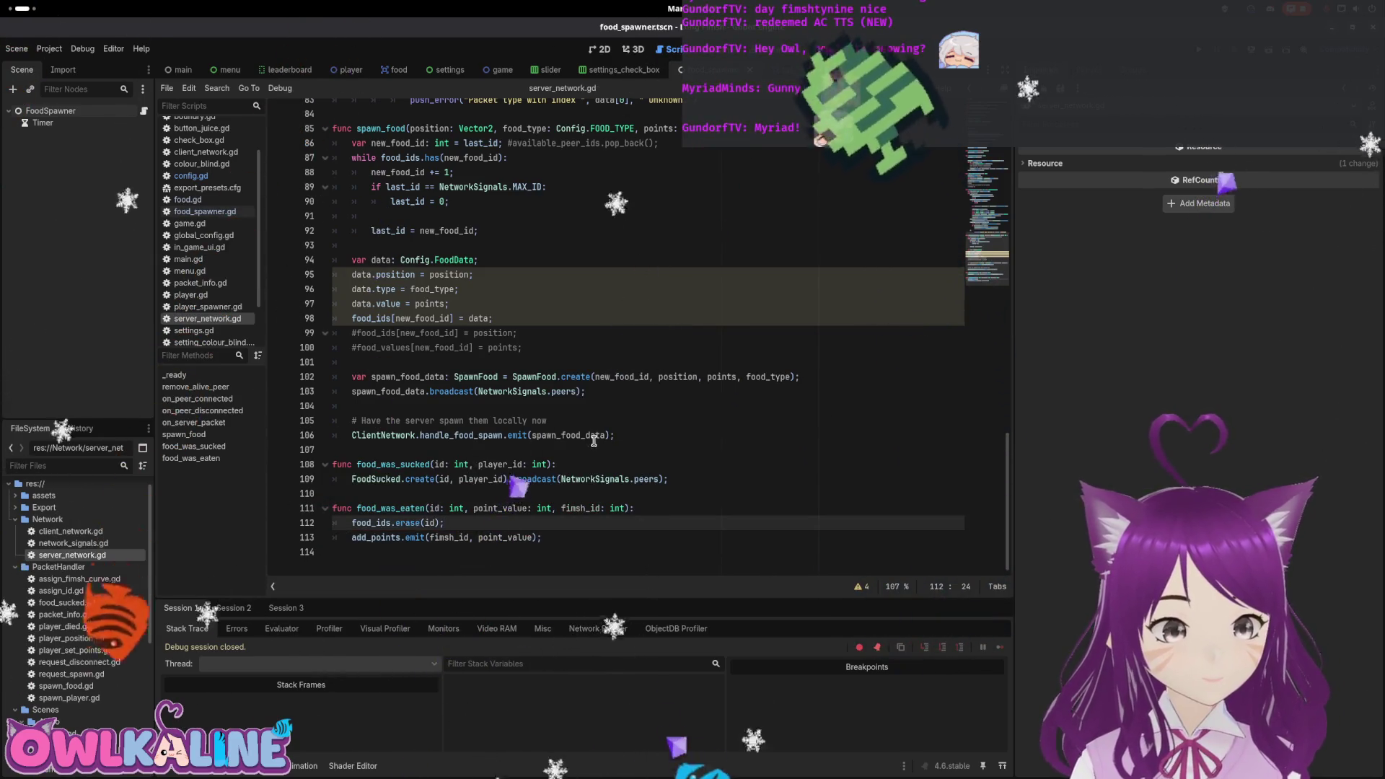
scroll(525, 360, up, 2)
scroll(554, 356, up, 20)
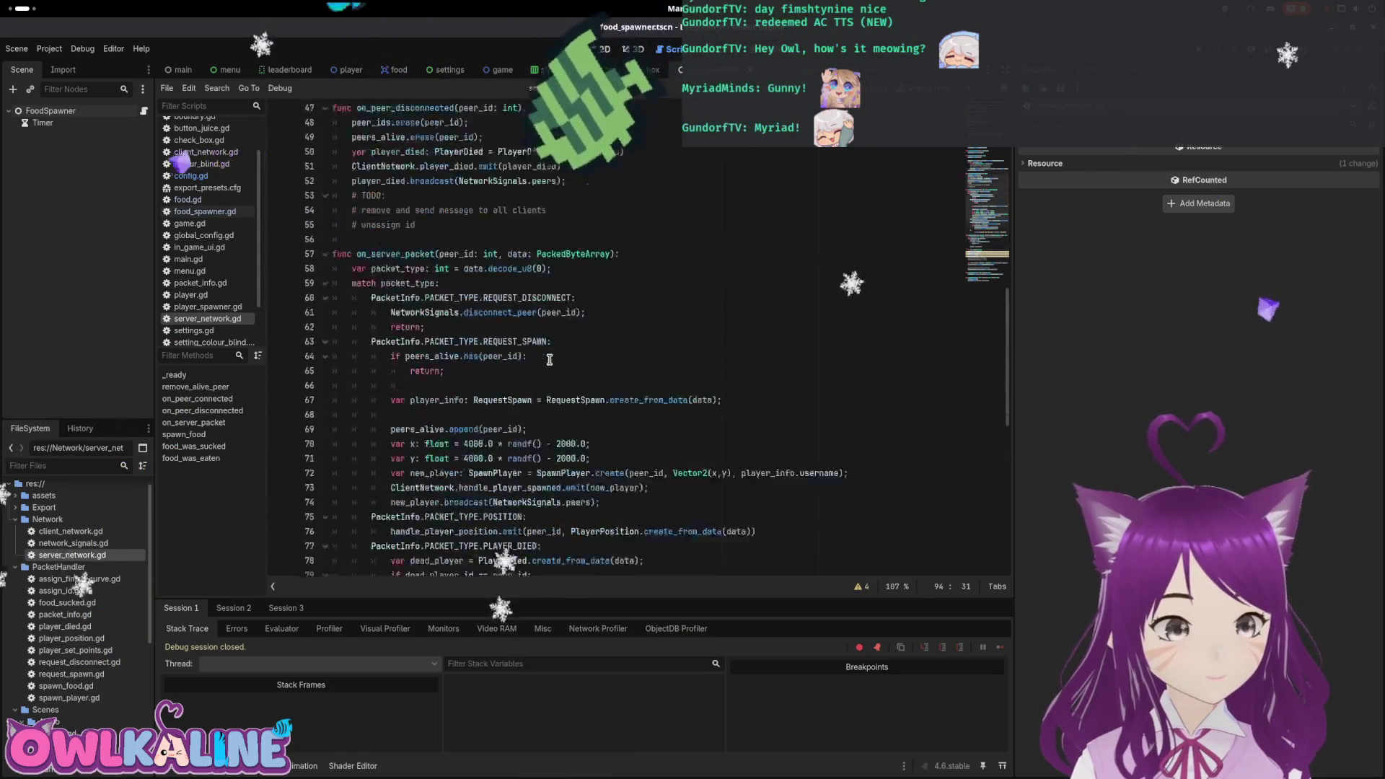
scroll(529, 361, up, 5)
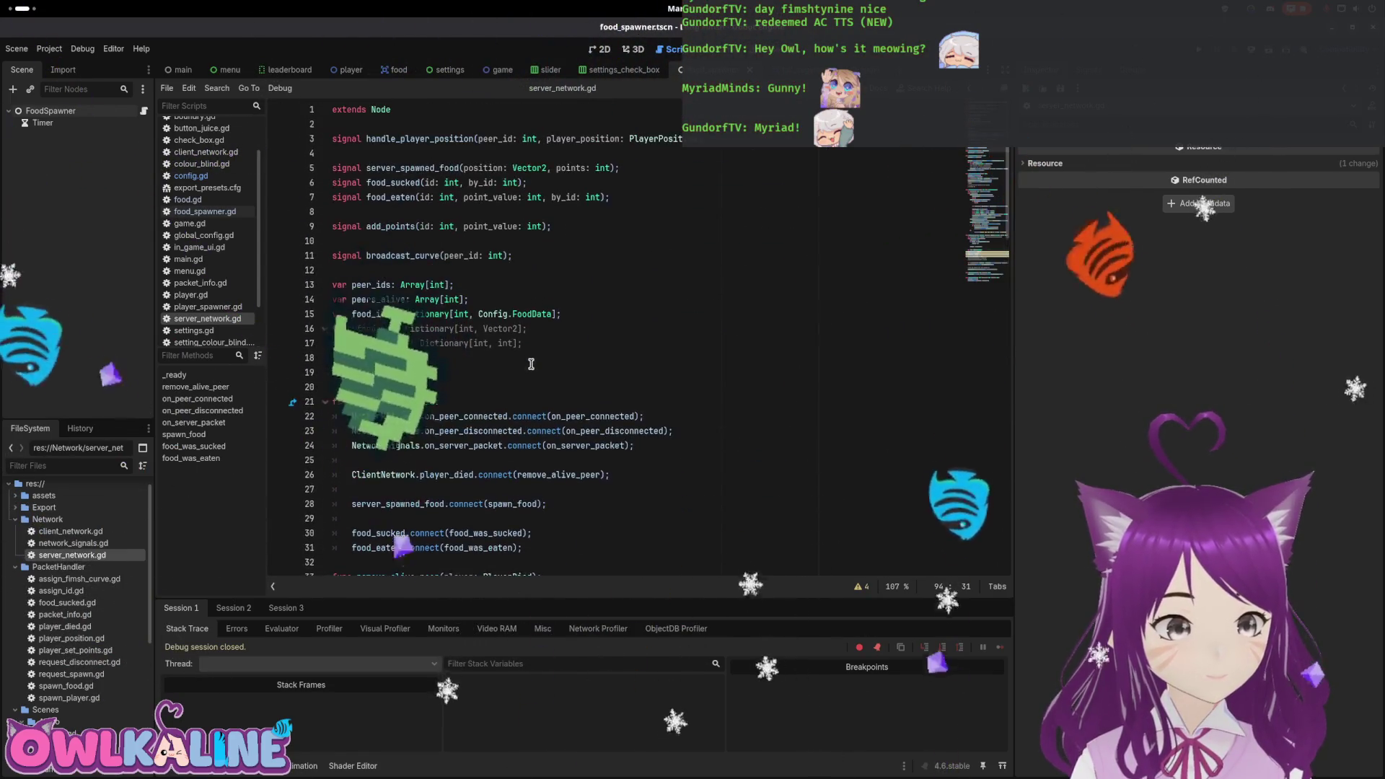
click(453, 314)
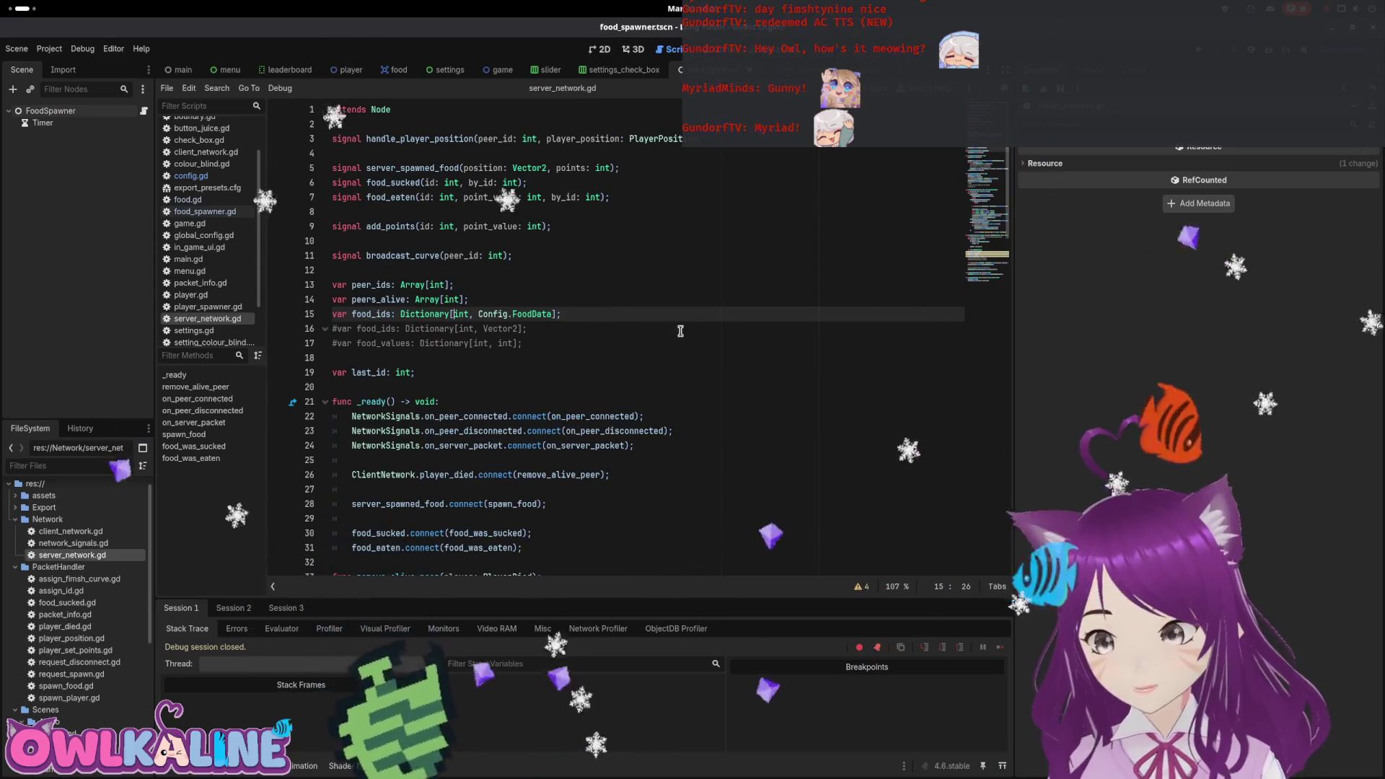
key(Up)
key(End)
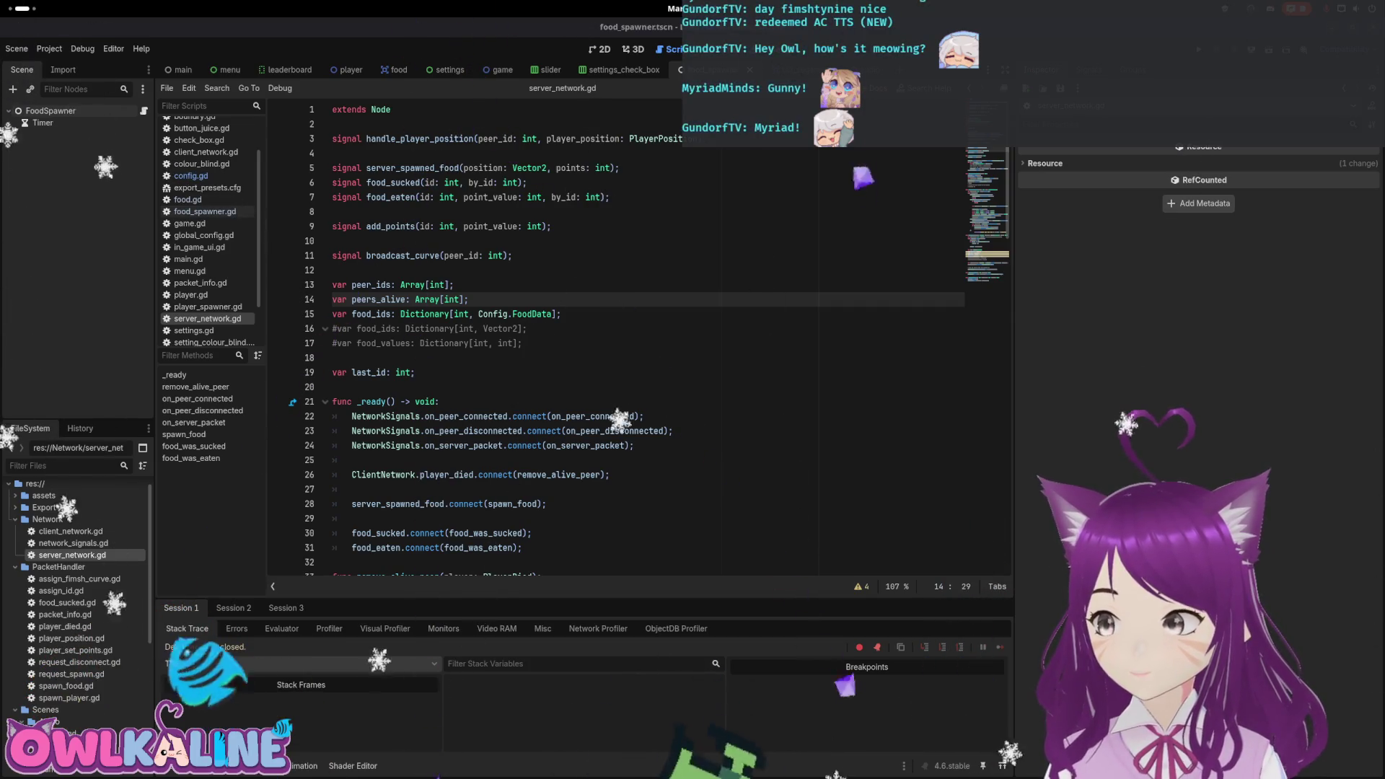
mouse_move(2, 6)
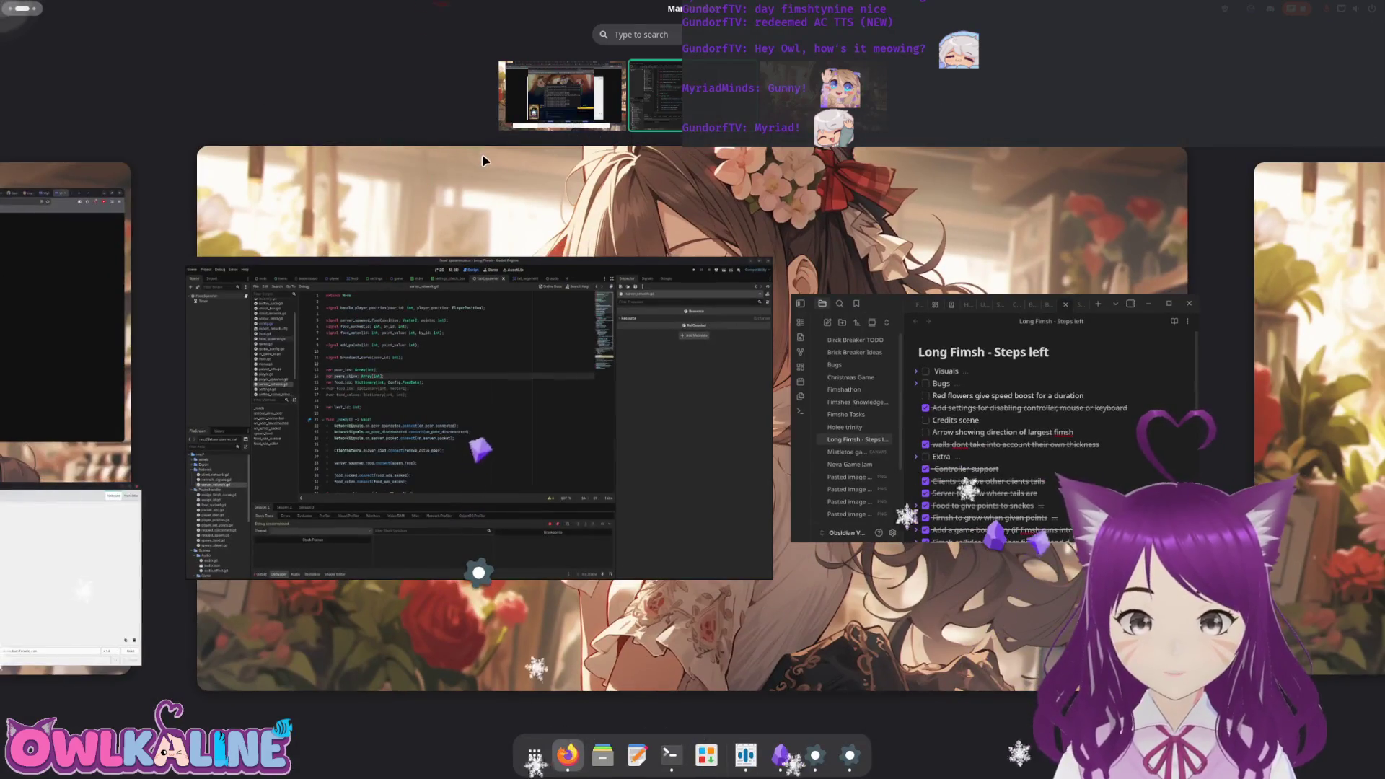
Review the spawn_food code in server_network.gd, then run the project with F5.
click(359, 144)
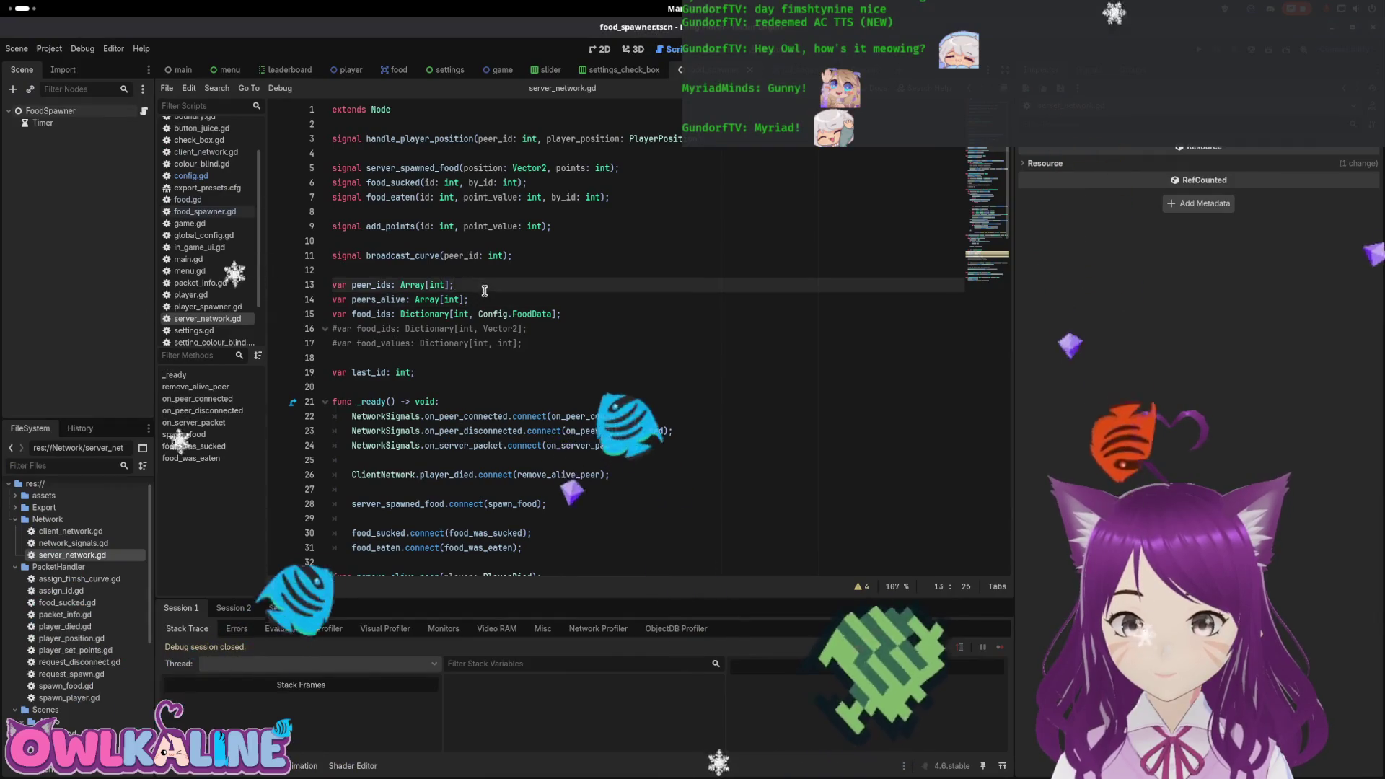
click(524, 300)
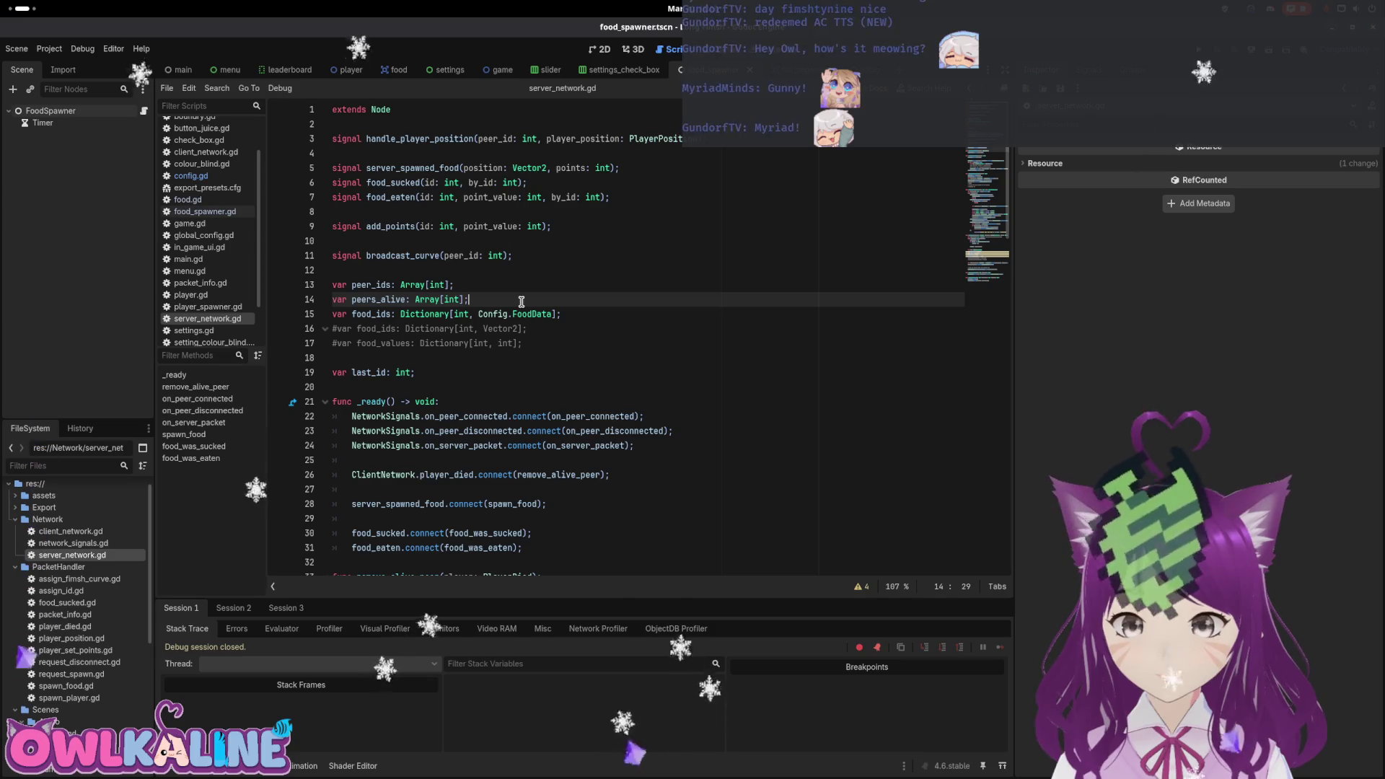
scroll(522, 301, down, 10)
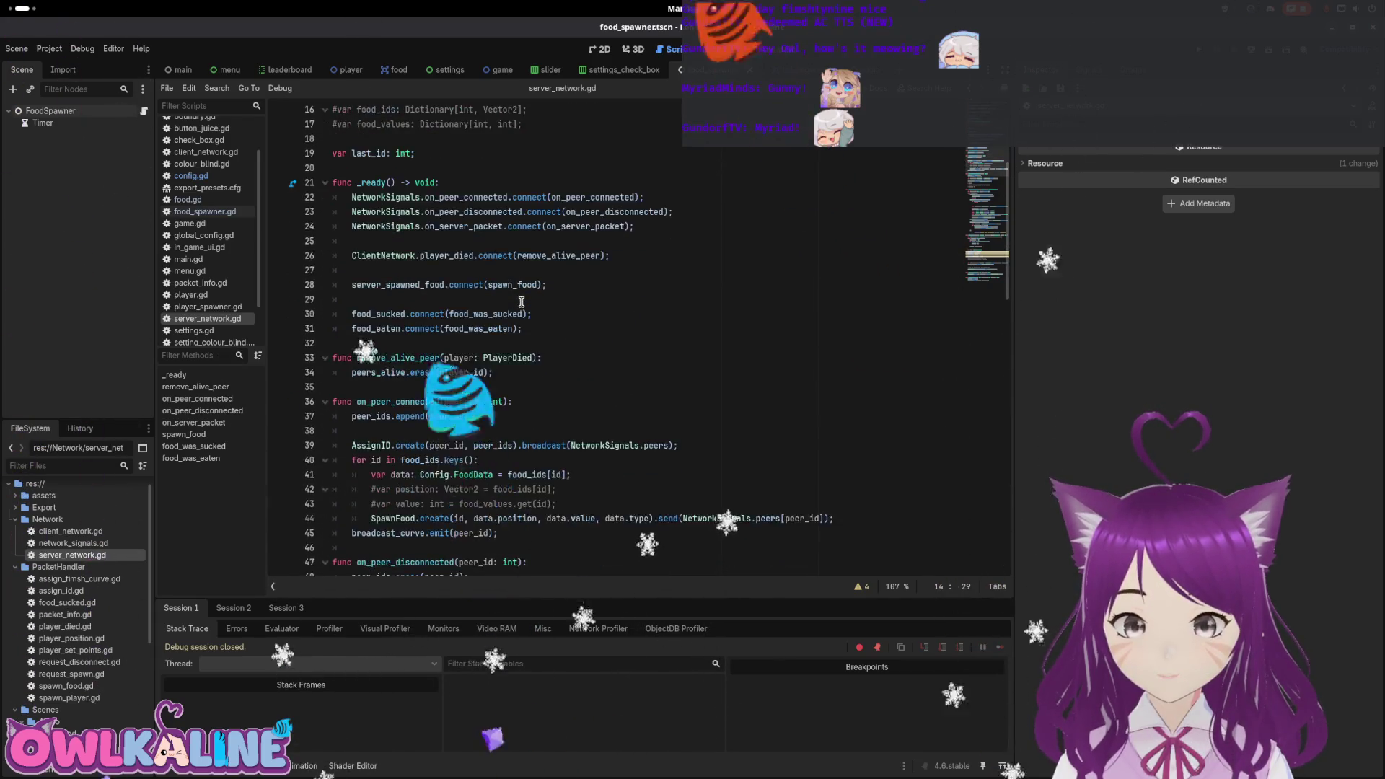
scroll(521, 302, down, 2)
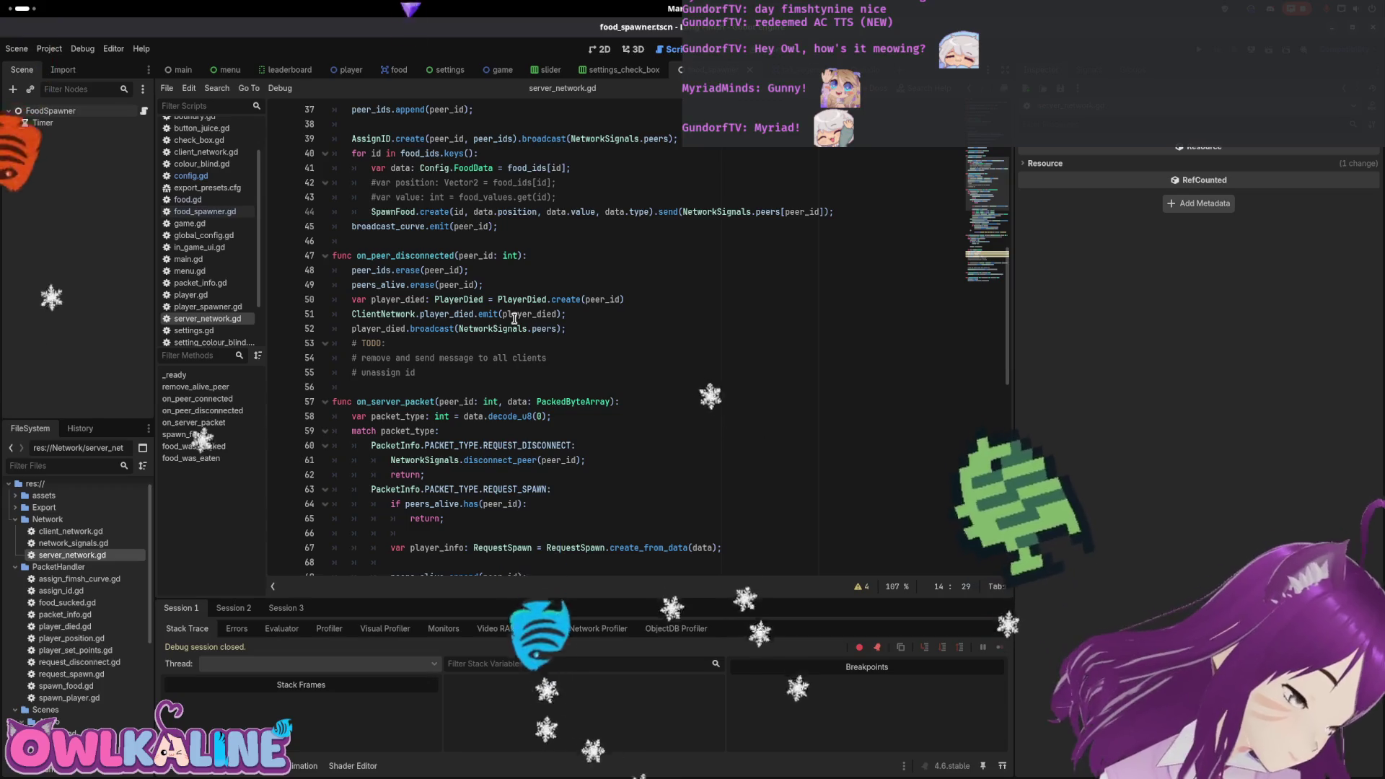
scroll(517, 316, down, 5)
scroll(509, 325, down, 3)
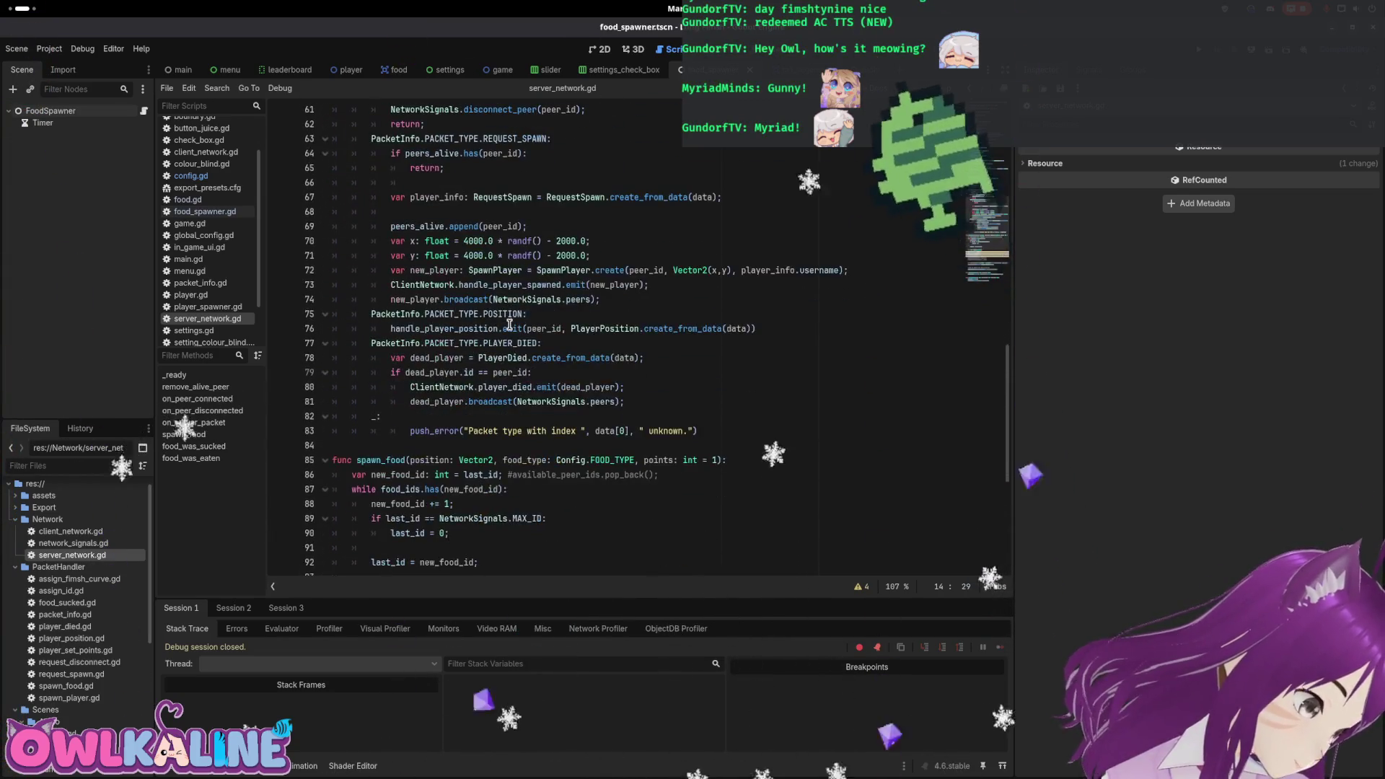
mouse_move(480, 351)
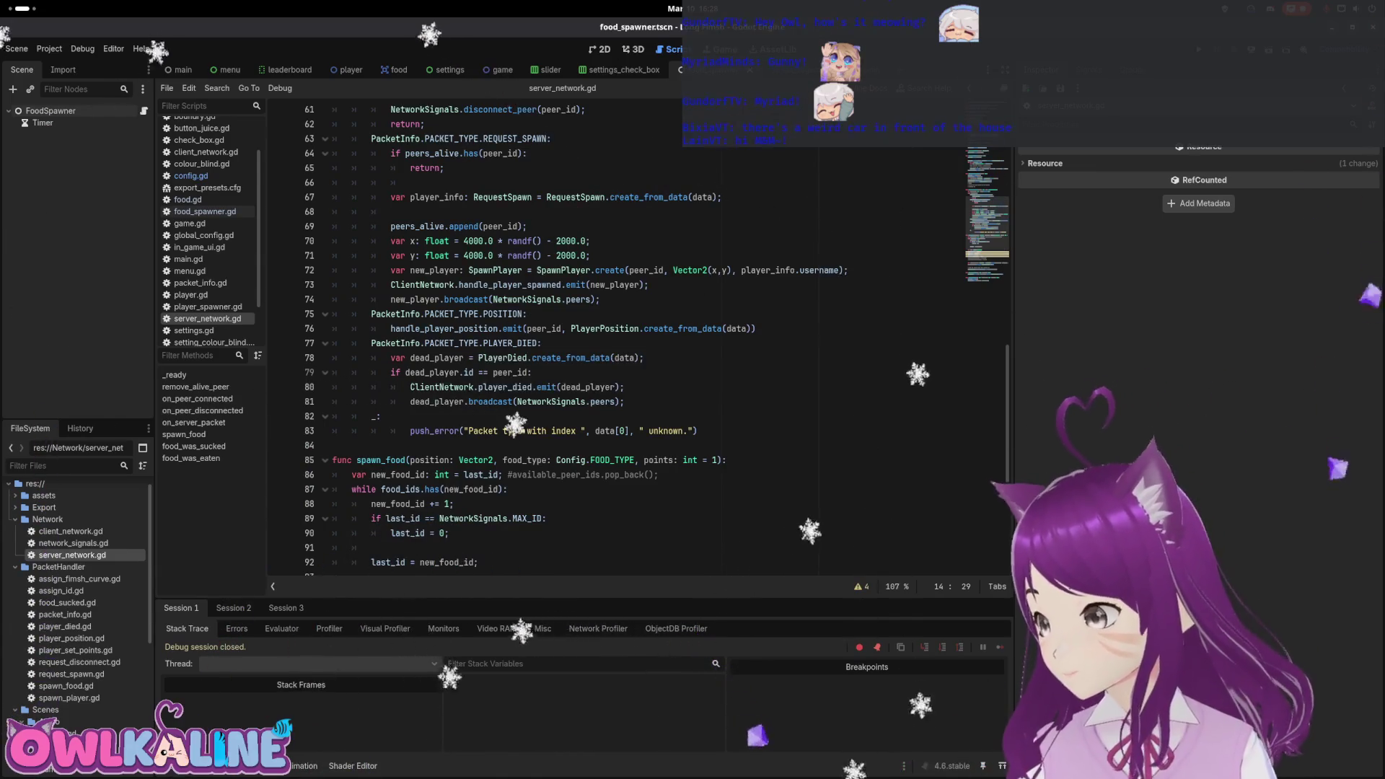
key(super)
key(super)
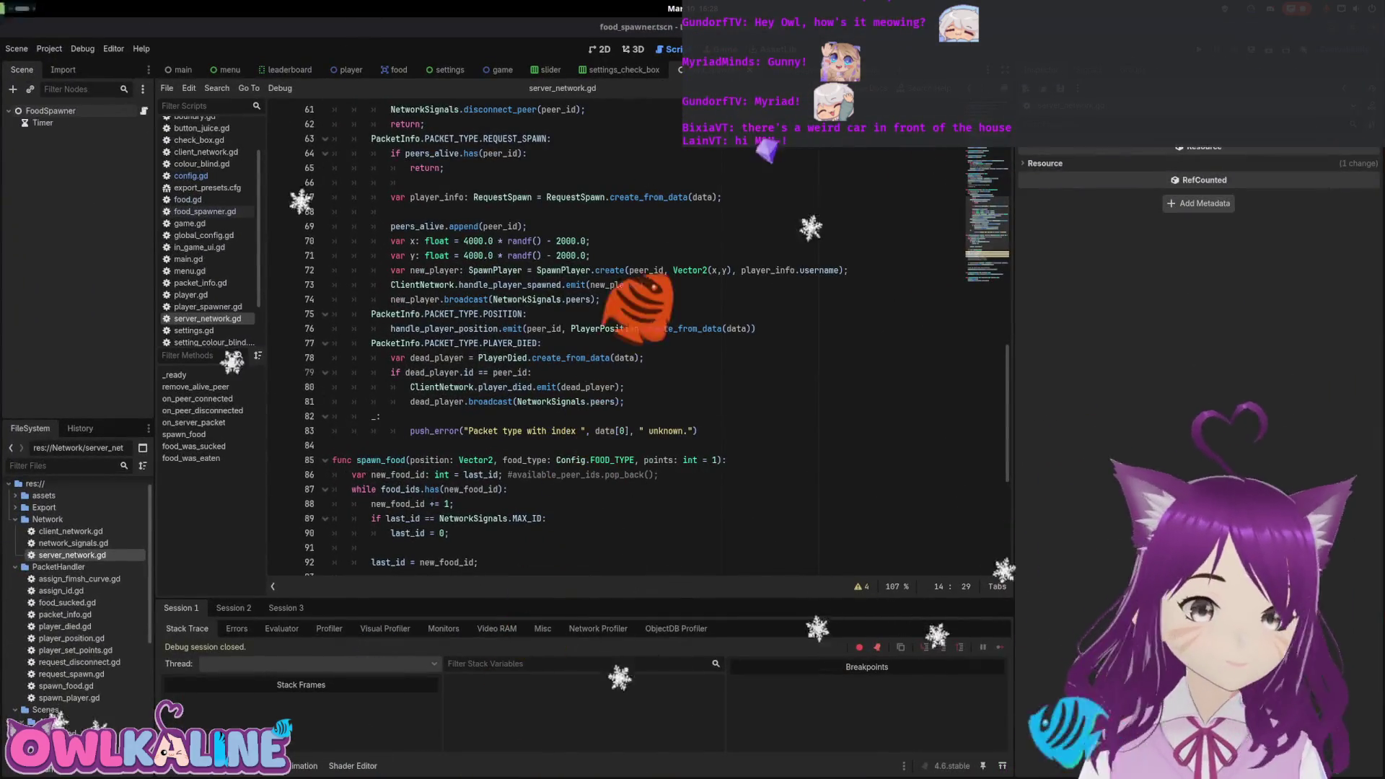
key(super)
key(super)
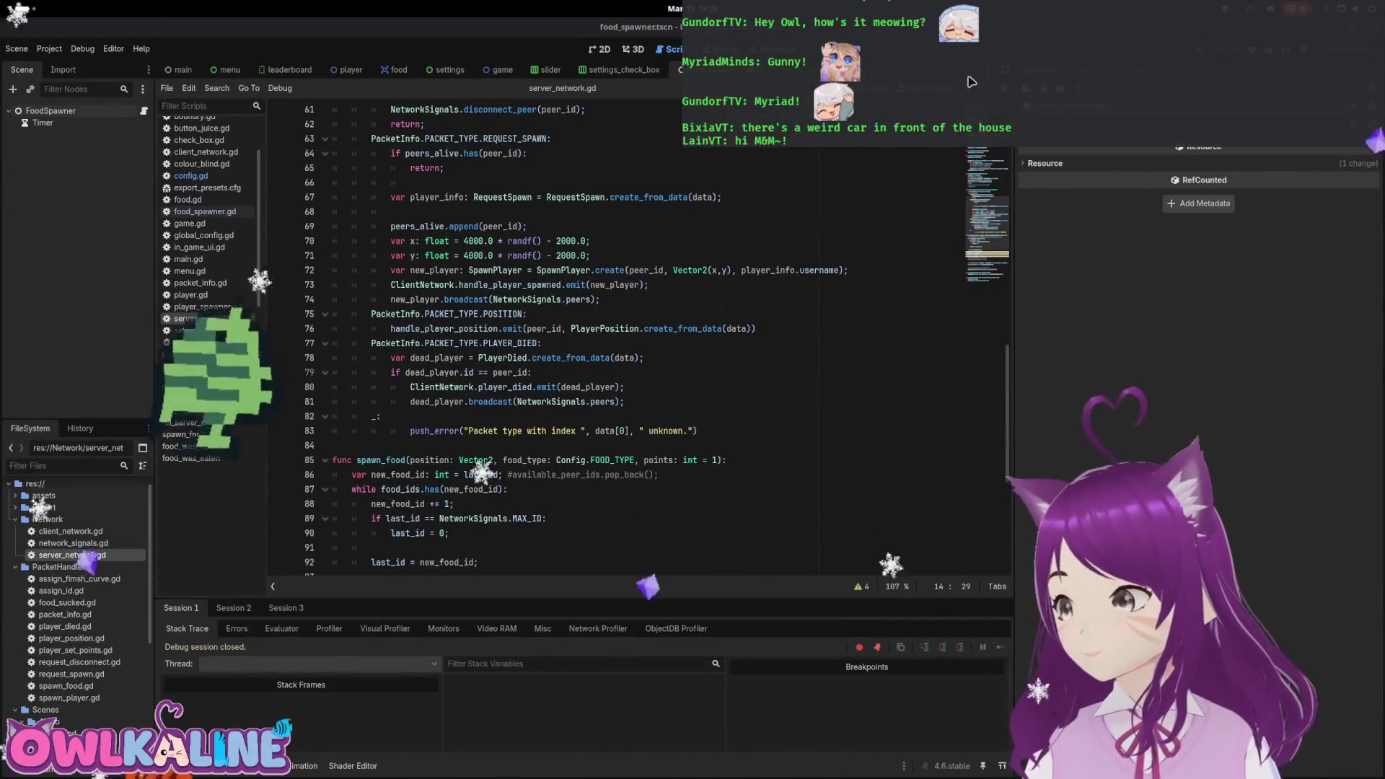
key(F5)
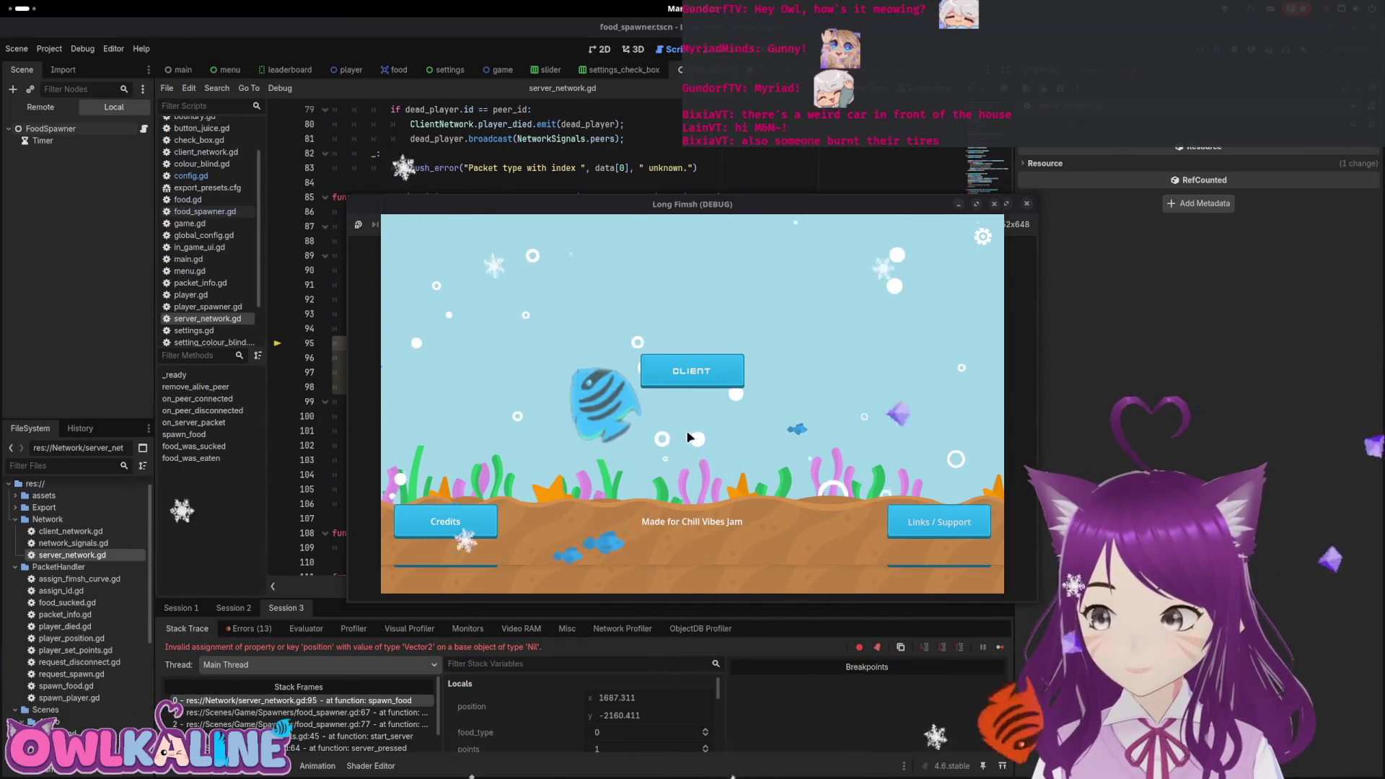
Stop both running game instances and bring up the Debugger's runtime errors.
click(691, 373)
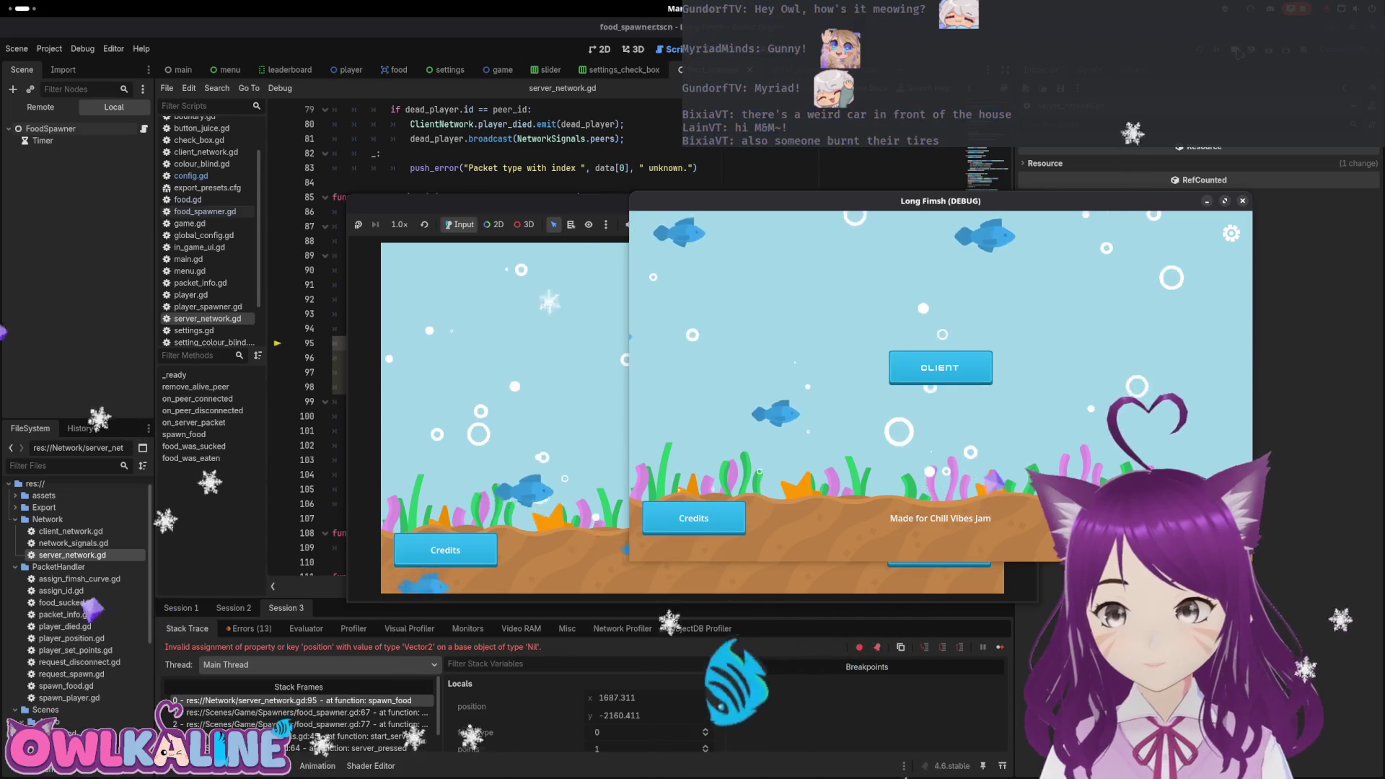
key(F8)
scroll(462, 505, up, 3)
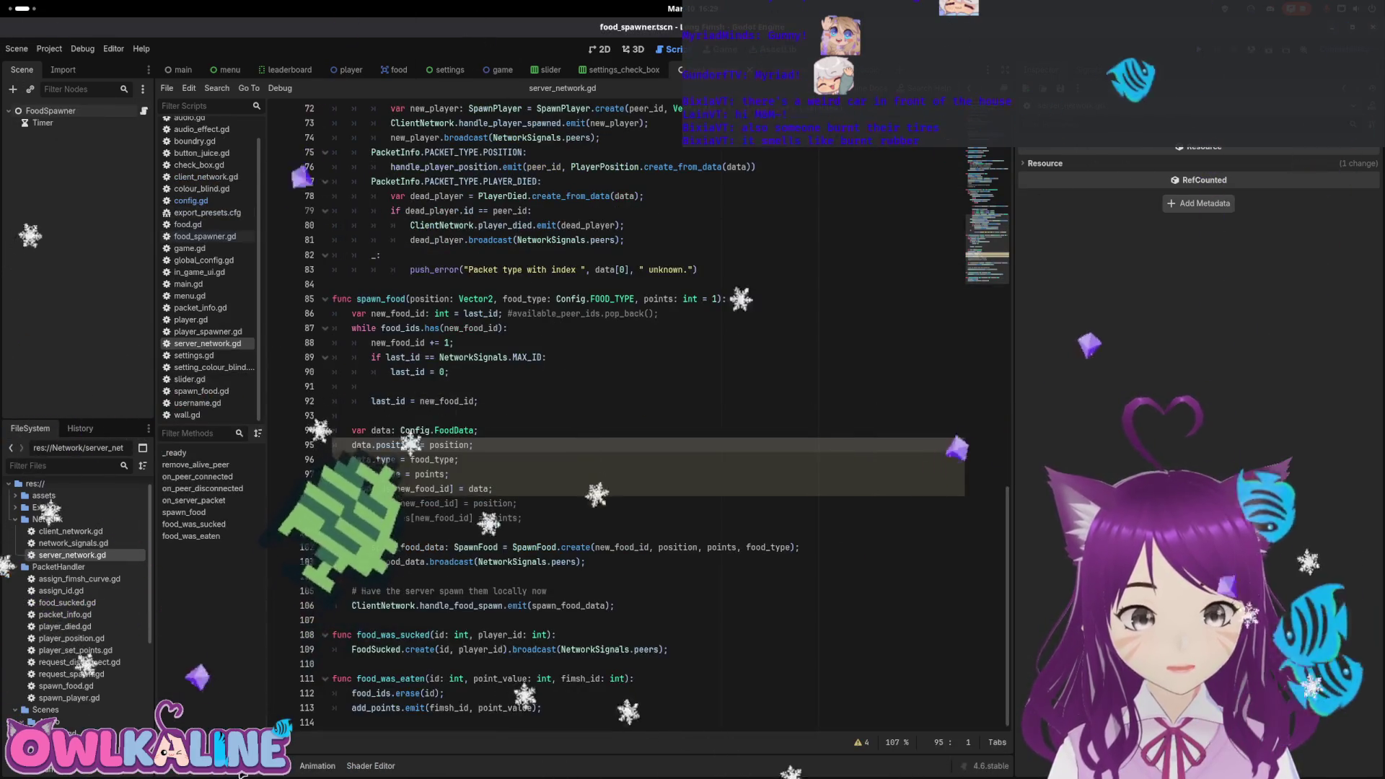
key(F5)
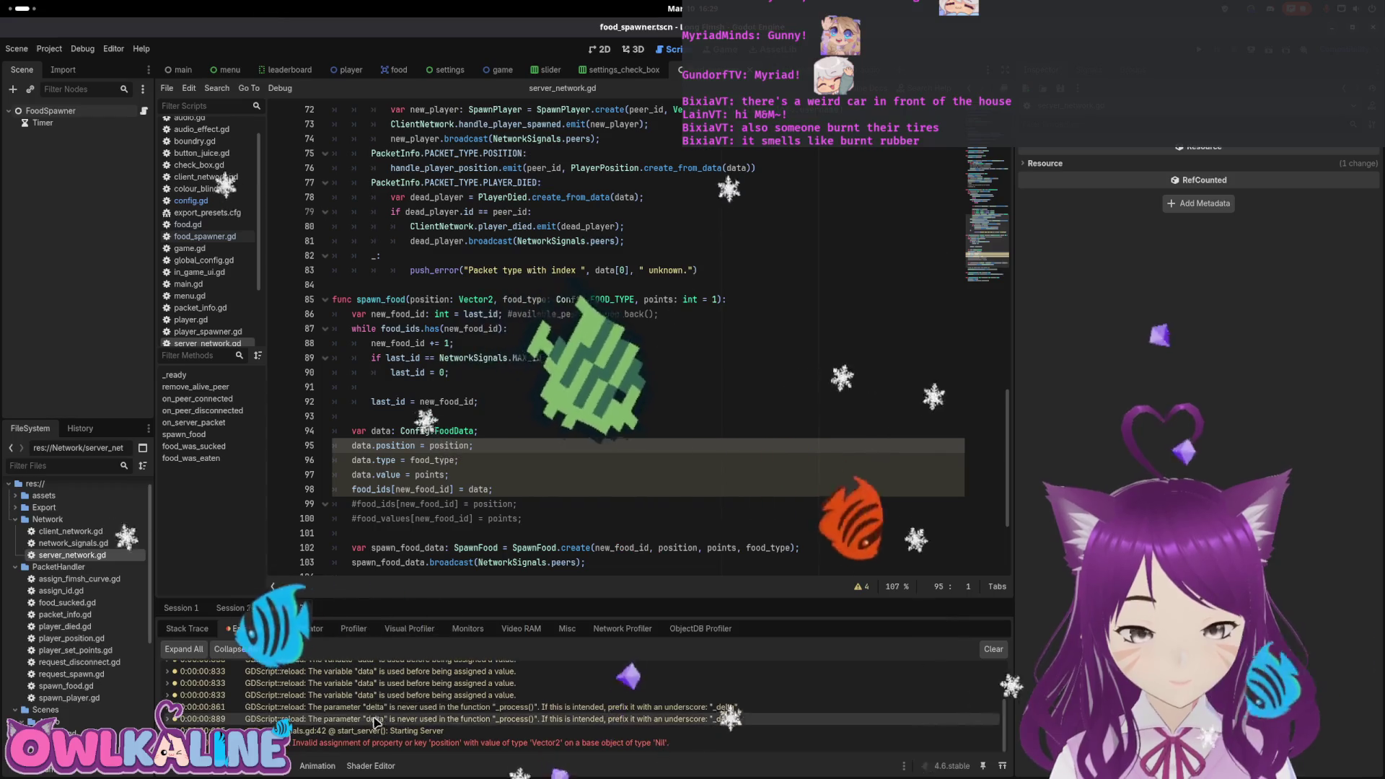
Select position on line 99 to examine the Nil-base Vector2 assignment error.
scroll(428, 530, down, 3)
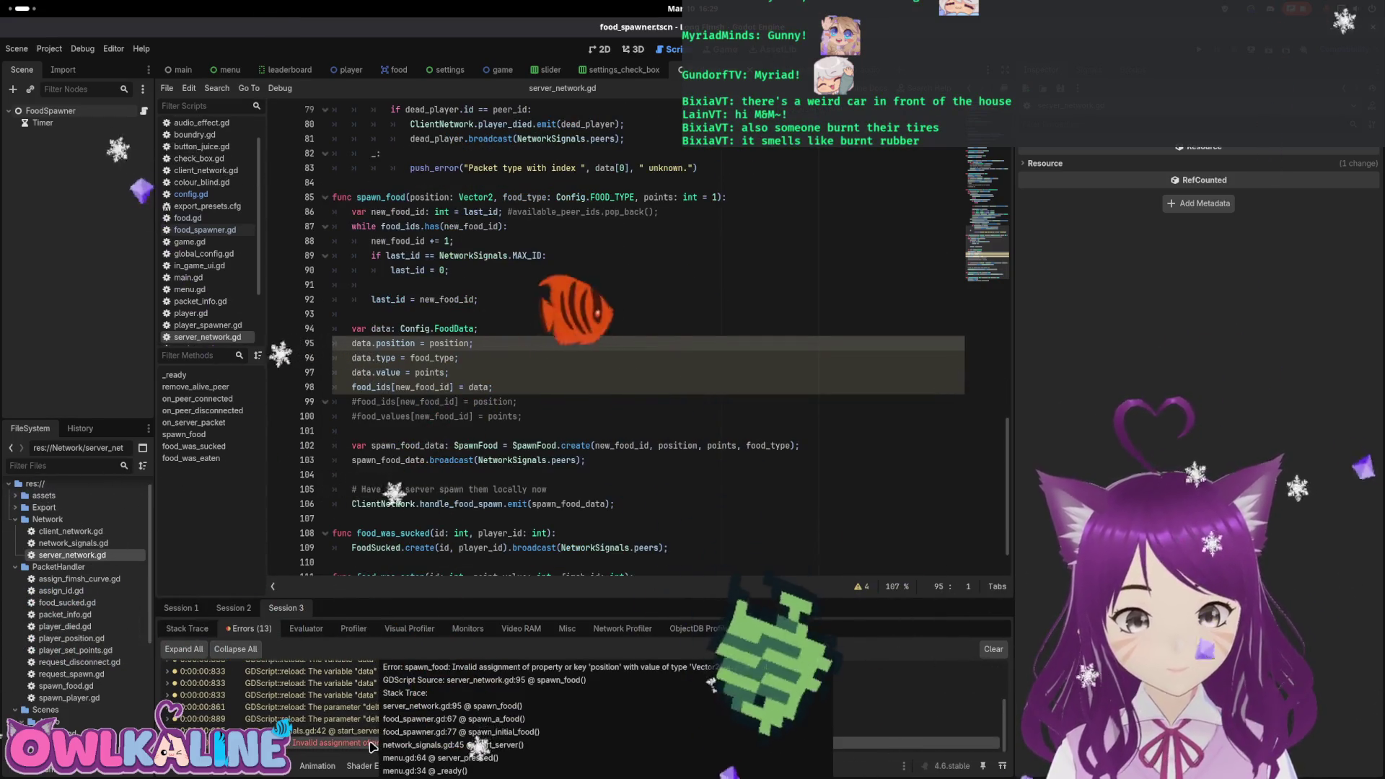
double_click(493, 402)
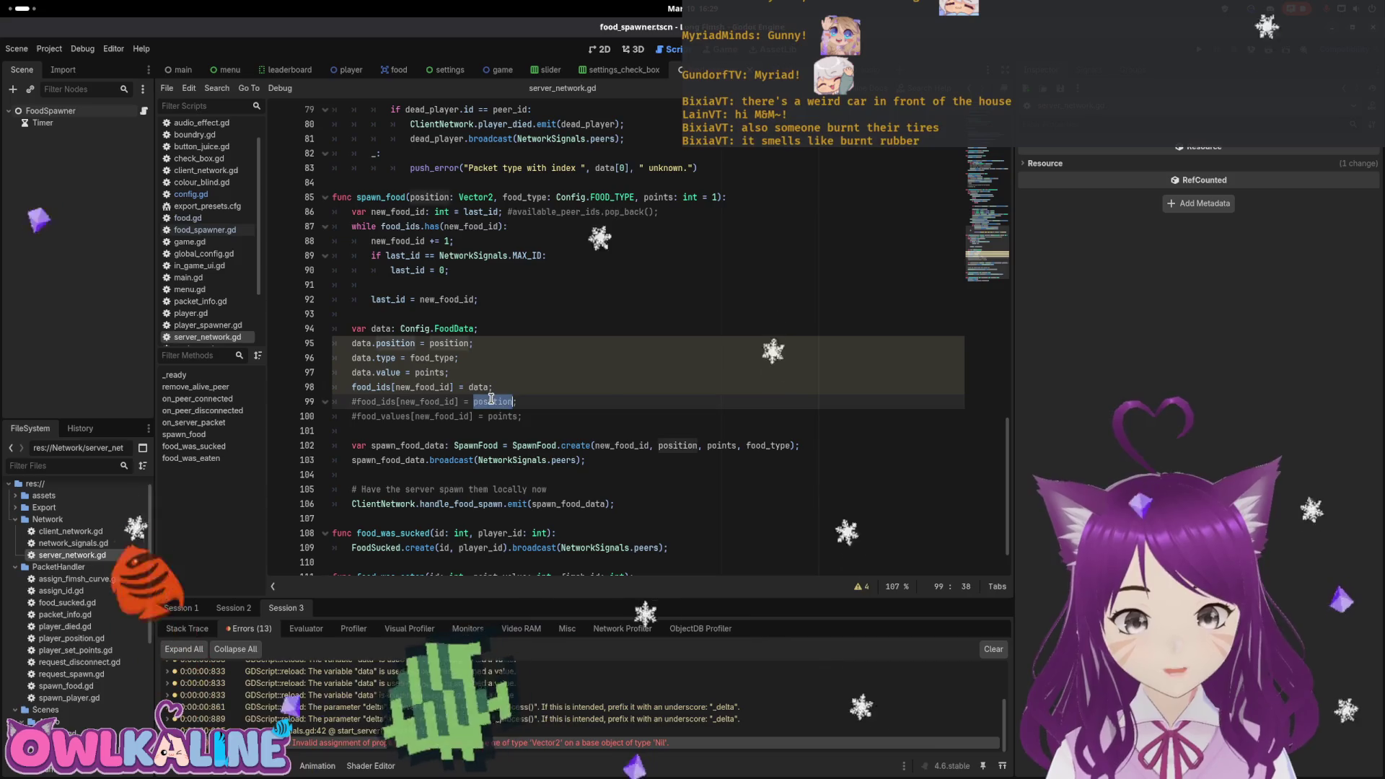
scroll(490, 403, up, 1)
scroll(490, 403, up, 1)
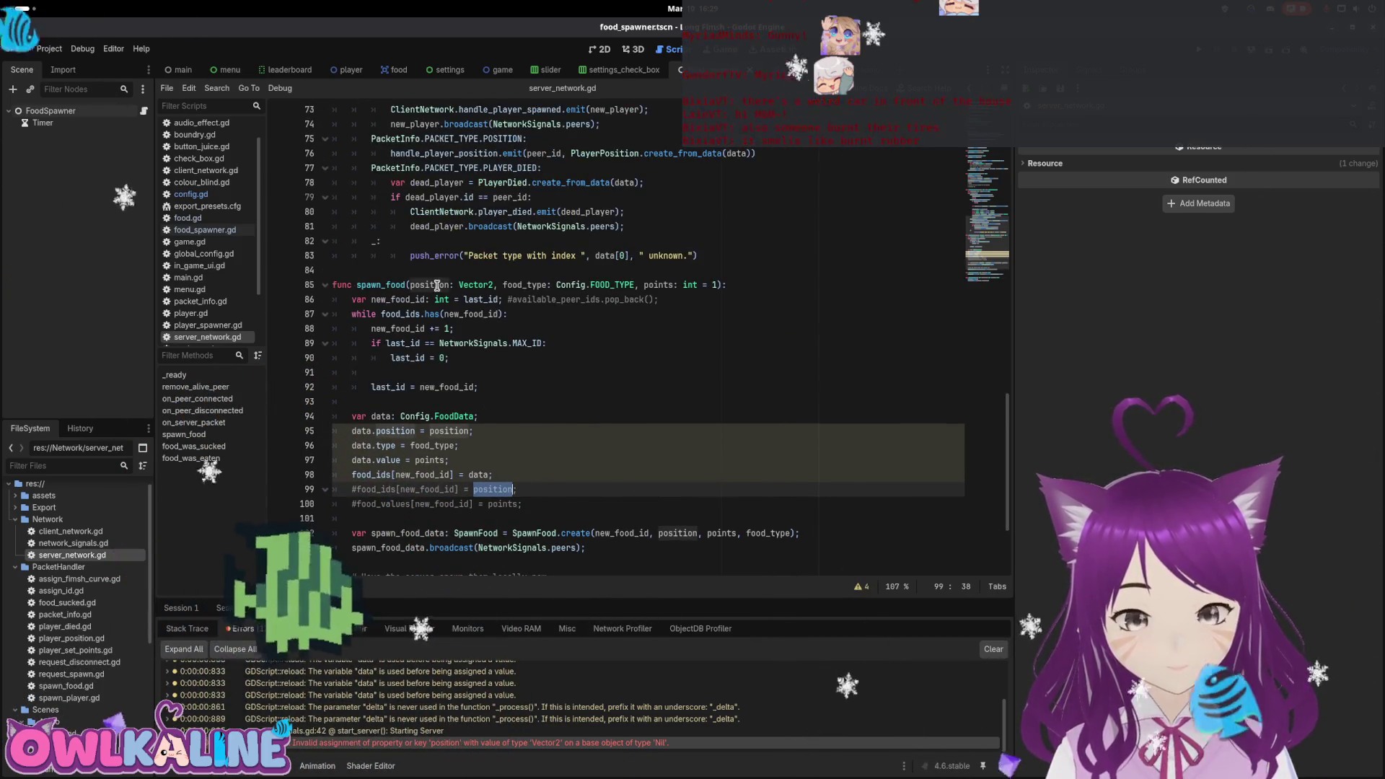
scroll(591, 327, down, 2)
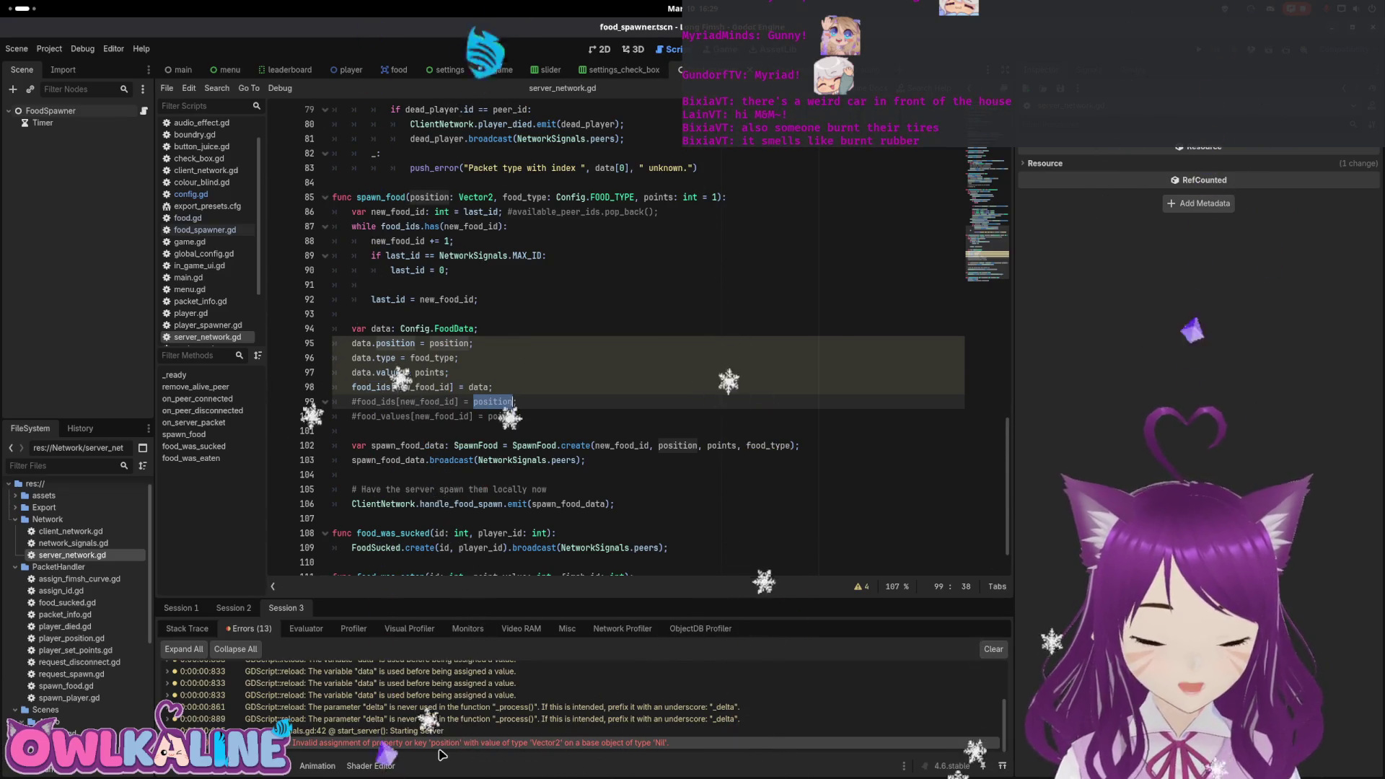
Type the data variable on line 94 as Config.FoodData.
click(549, 328)
key(BackSpace)
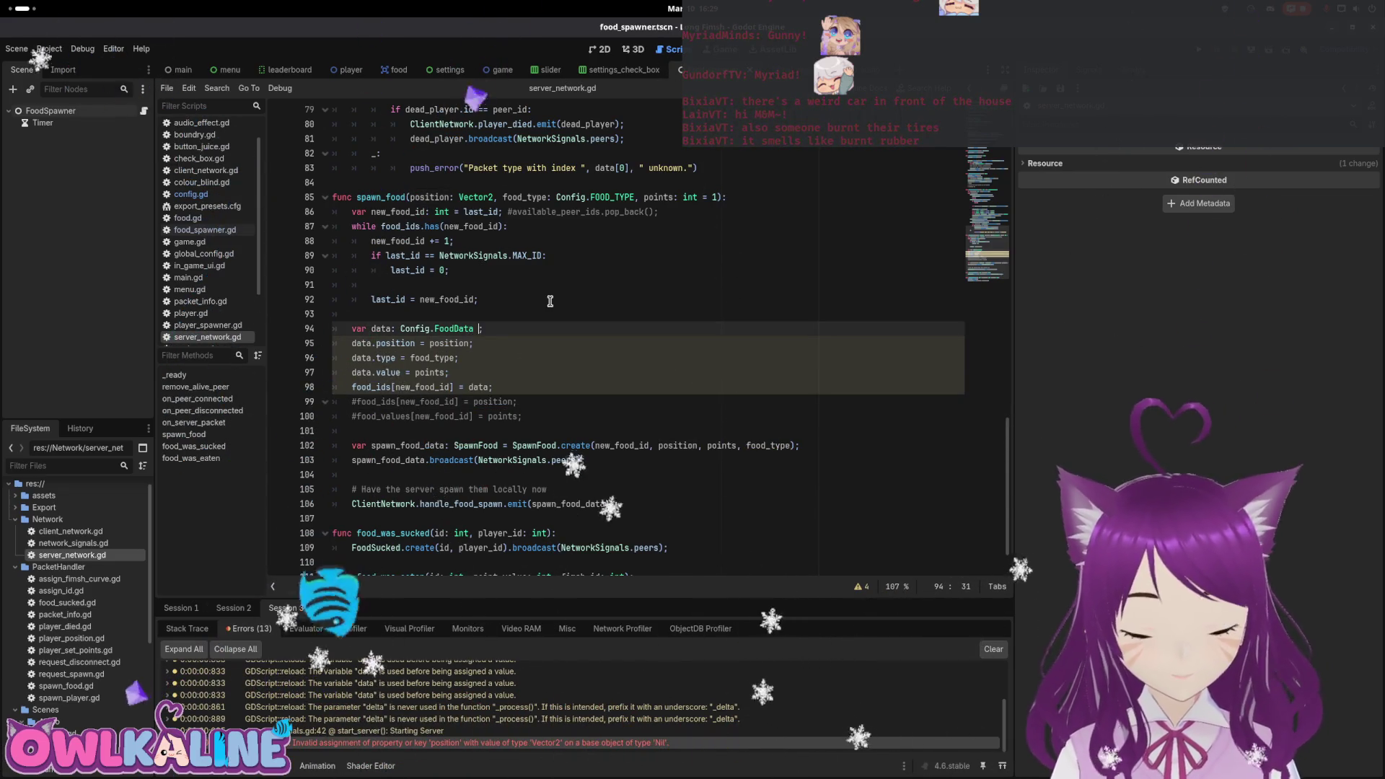
text(= new Config.)
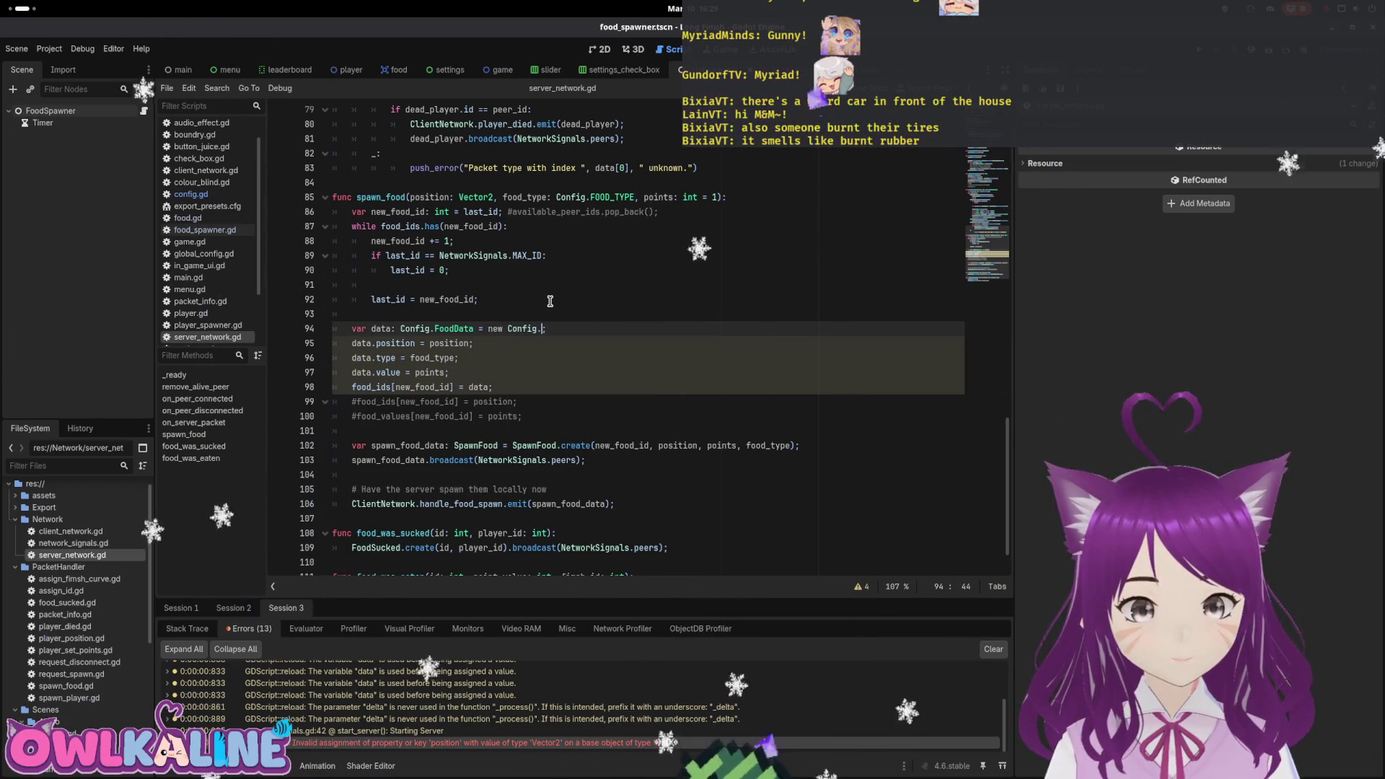
text(Food)
key(BackSpace)
text(Data)
Initialise data with Config.FoodData.new(), save the script and run the game again.
key(Home)
key(End)
key(ctrl+Left)
key(ctrl+Left)
key(ctrl+Left)
key(BackSpace)
key(BackSpace)
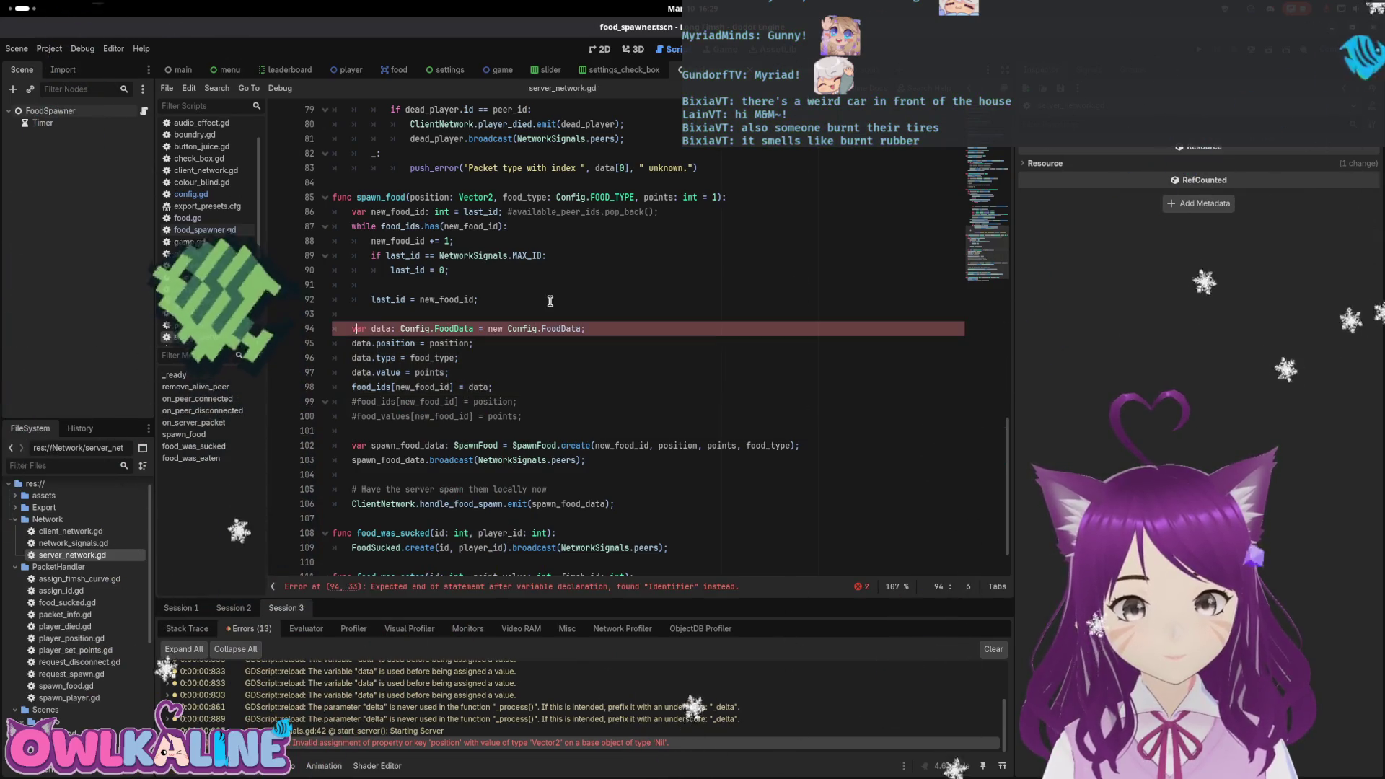
key(BackSpace)
key(BackSpace)
key(End)
key(Left)
text(.new())
key(ctrl+s)
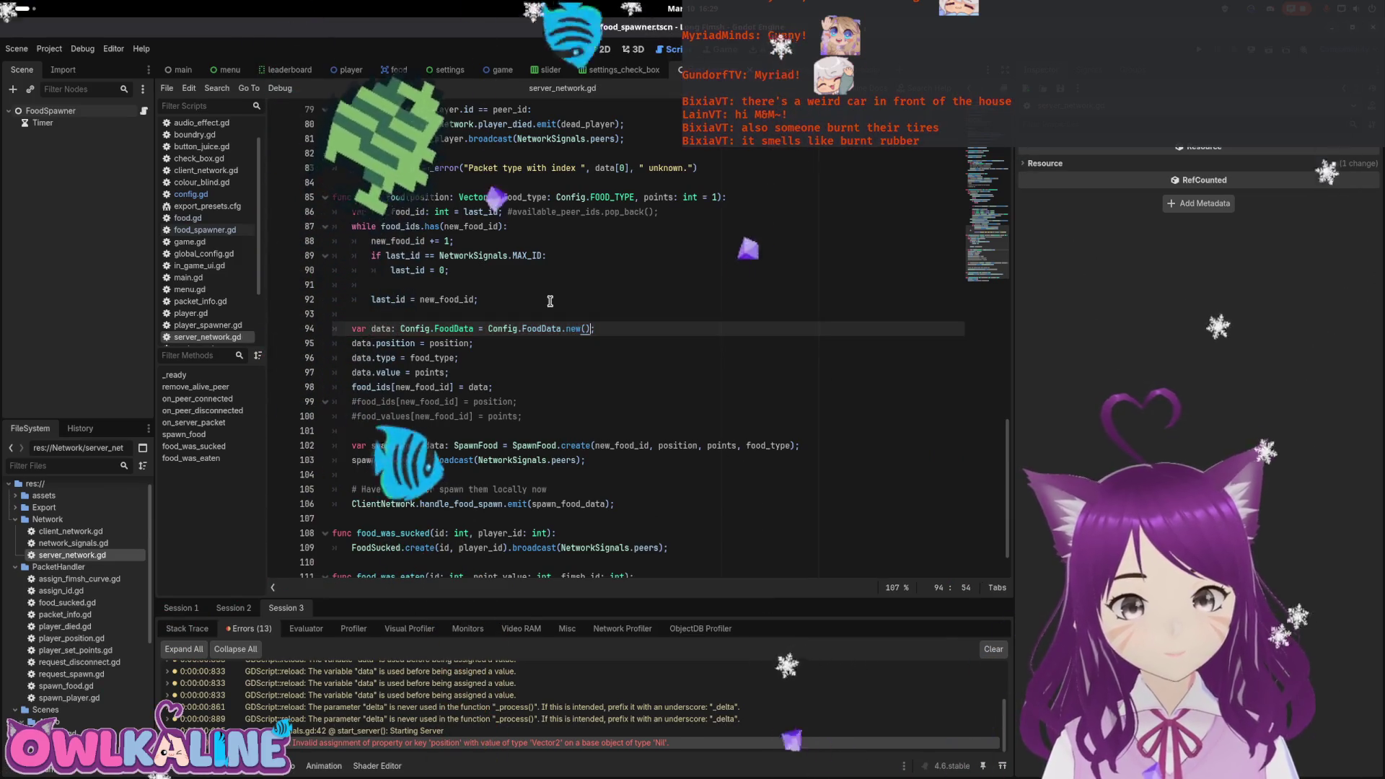
key(F5)
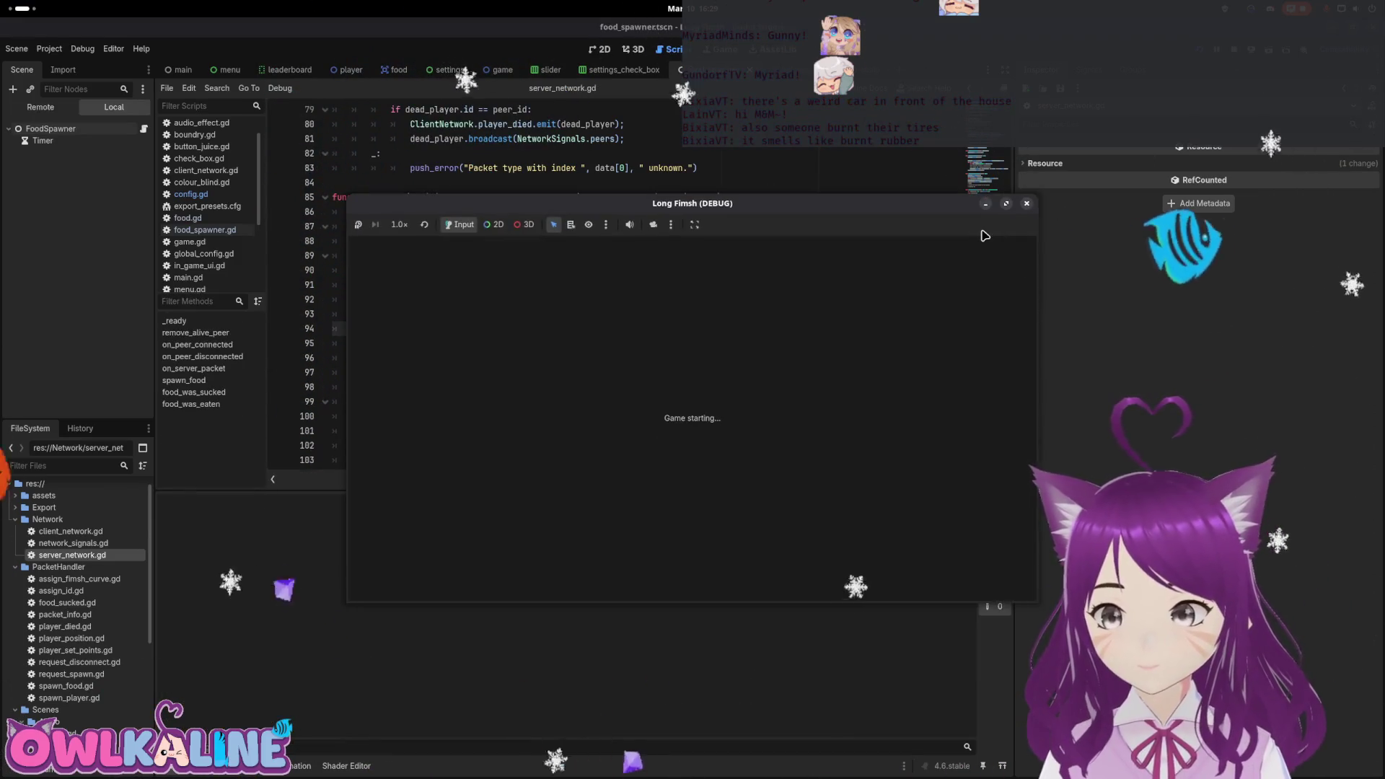
Join as a client, place both game windows side by side, play snakes in each, then stop.
click(726, 371)
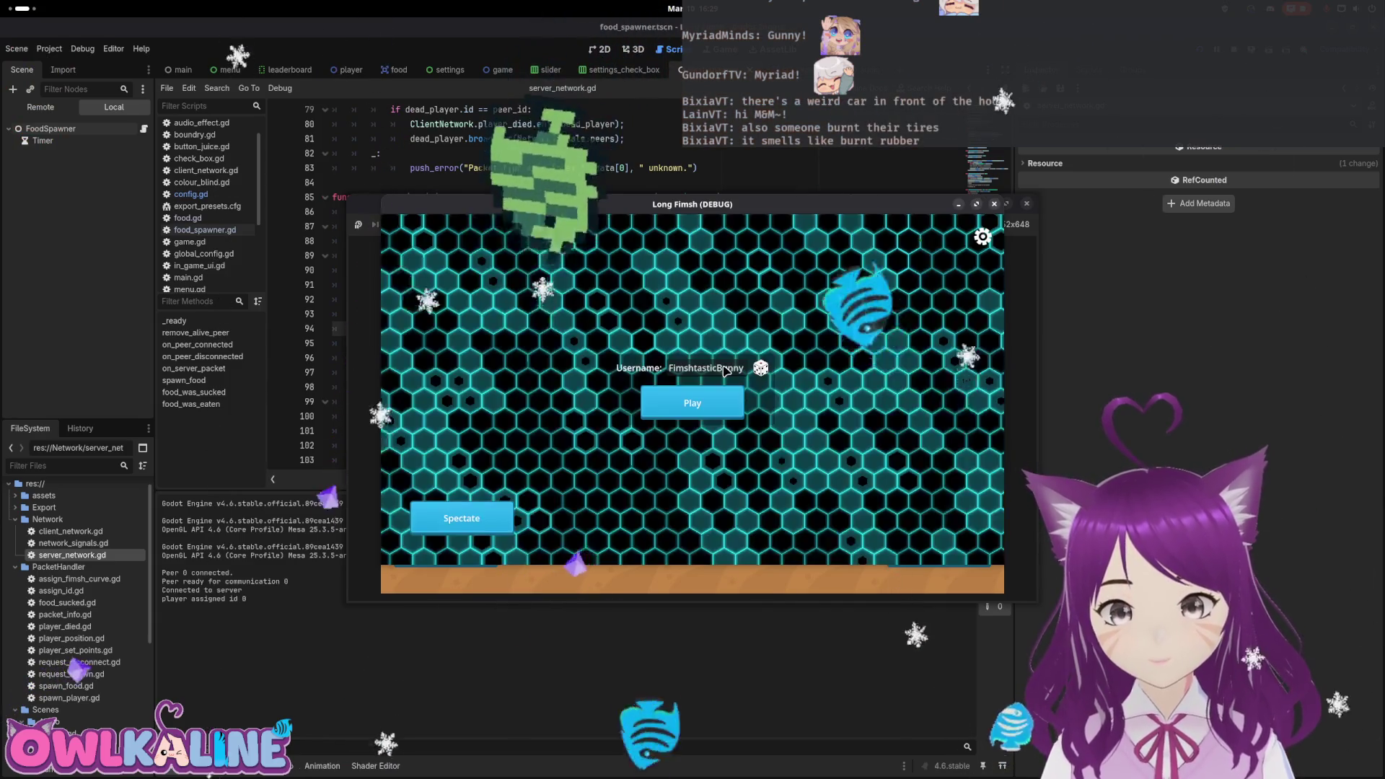
drag(729, 205, 1086, 227)
drag(693, 204, 398, 181)
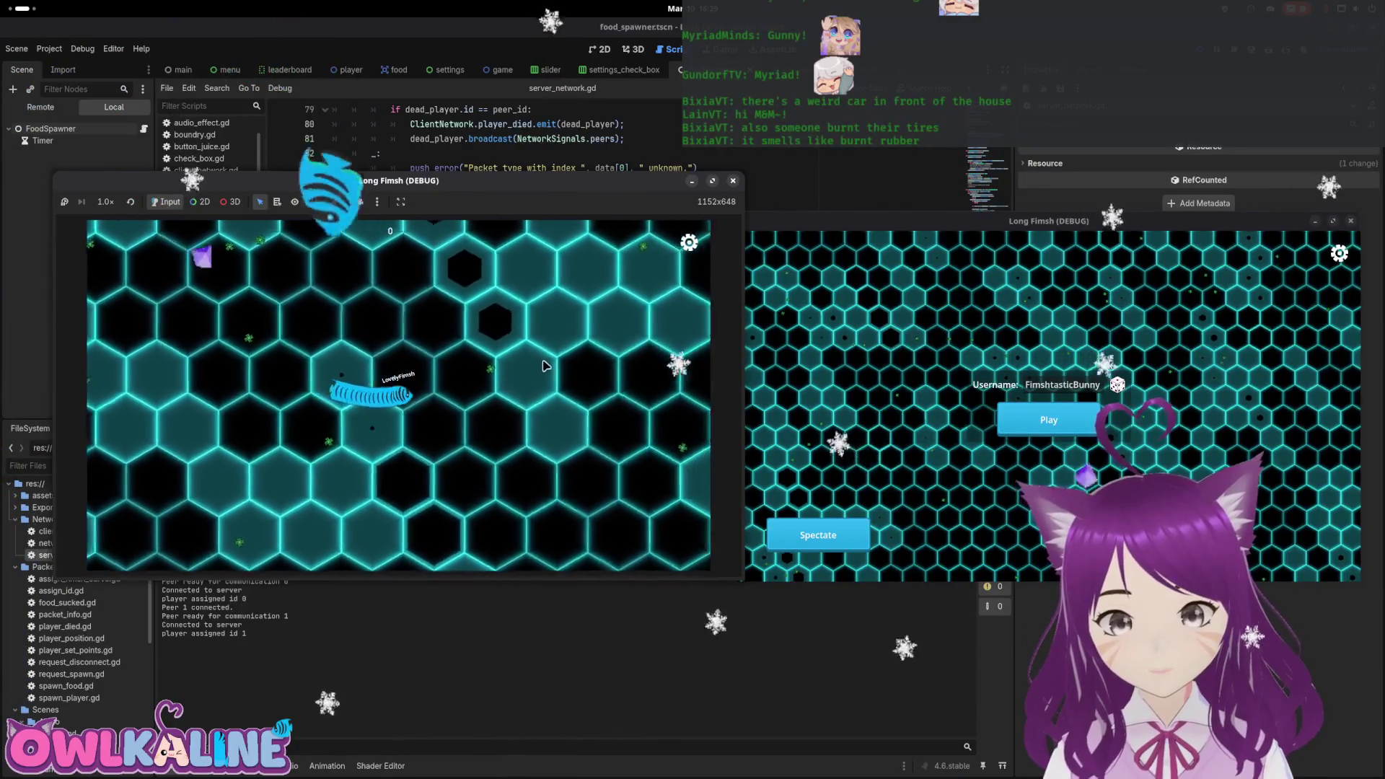
click(1065, 413)
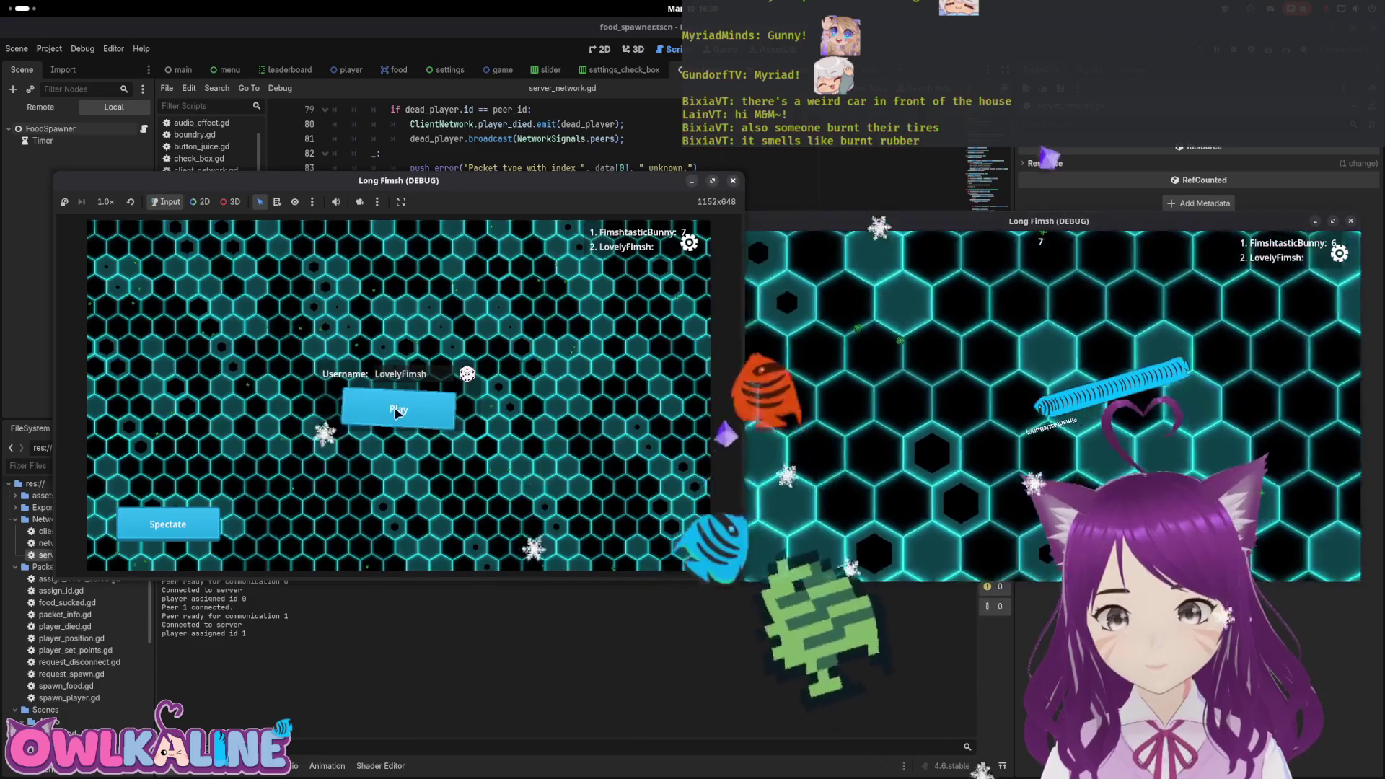
click(399, 401)
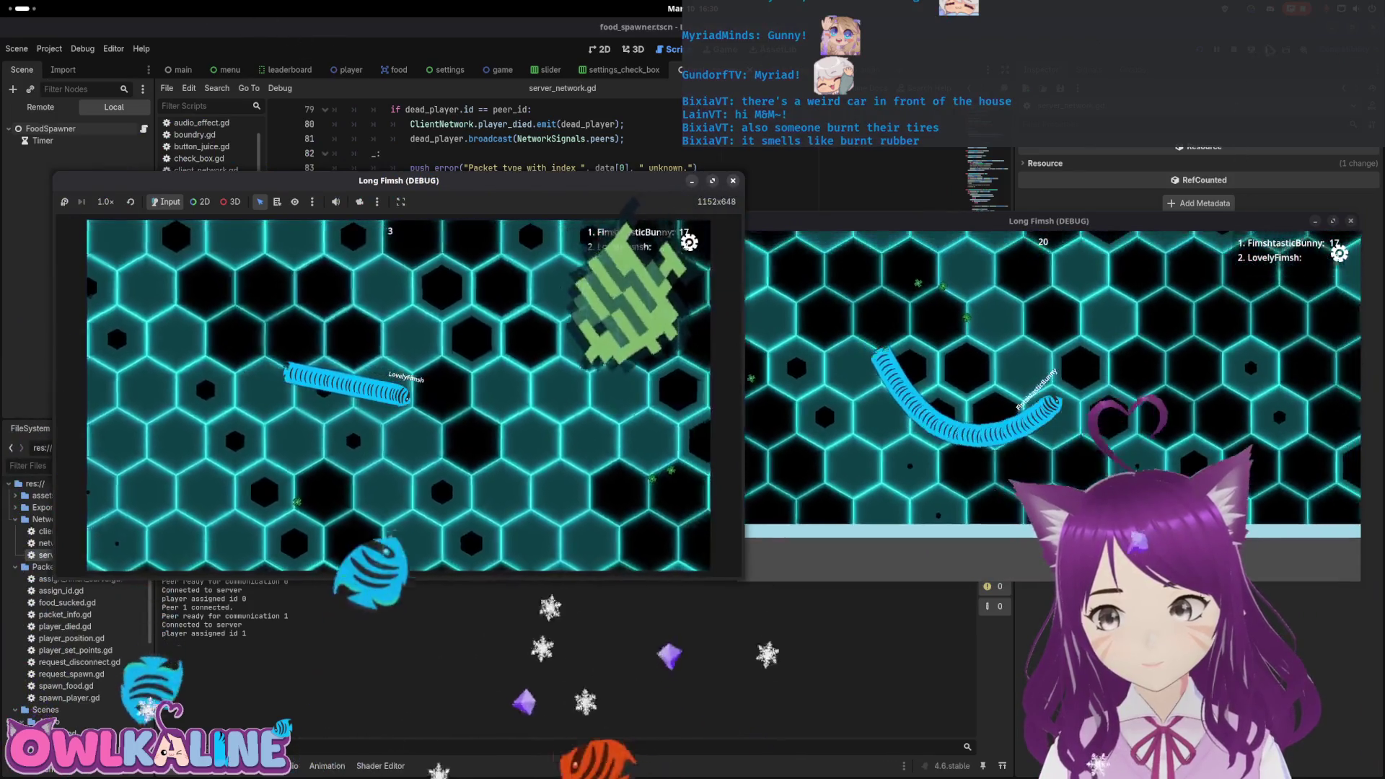
key(F8)
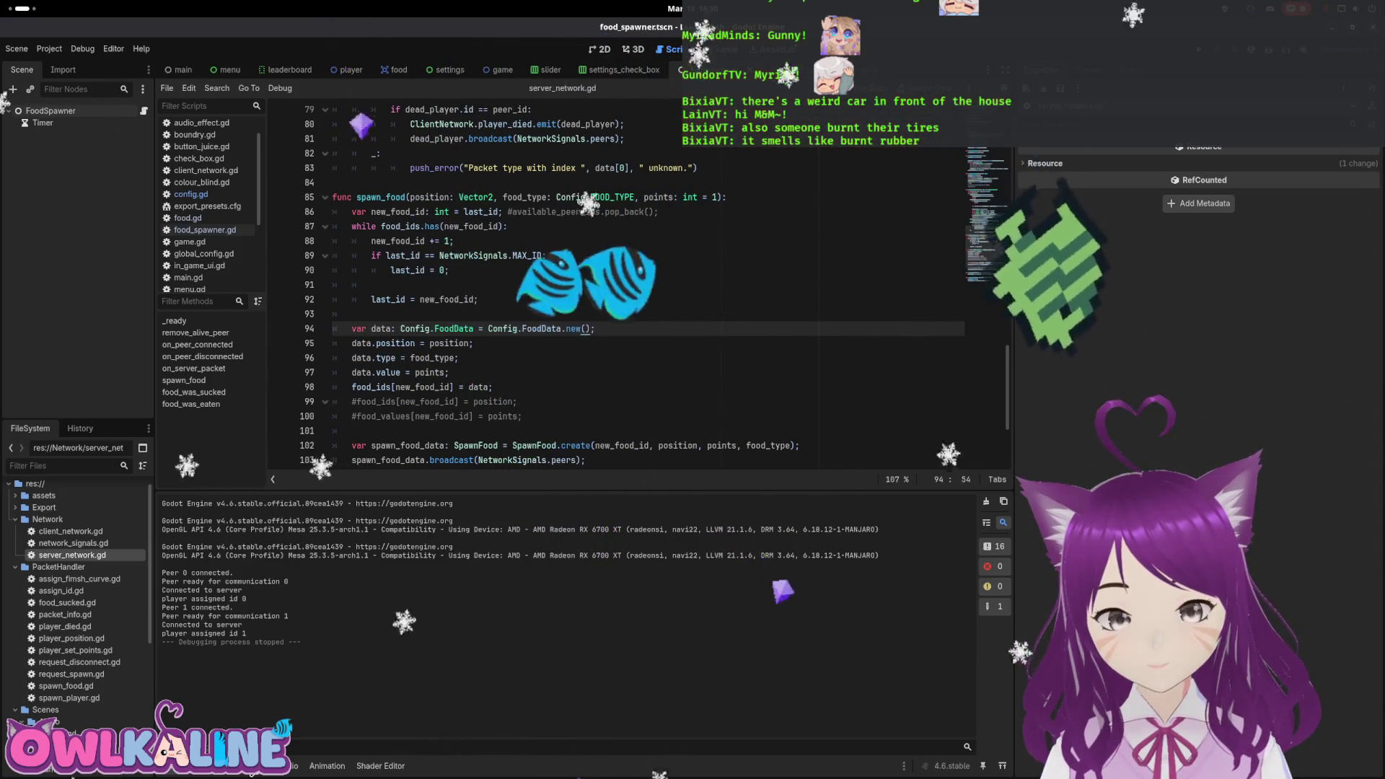
From the spawn_food.gd:30 error, resize the encode buffer to 1 + 4 + 8 + 4 + 4 and relaunch.
key(F5)
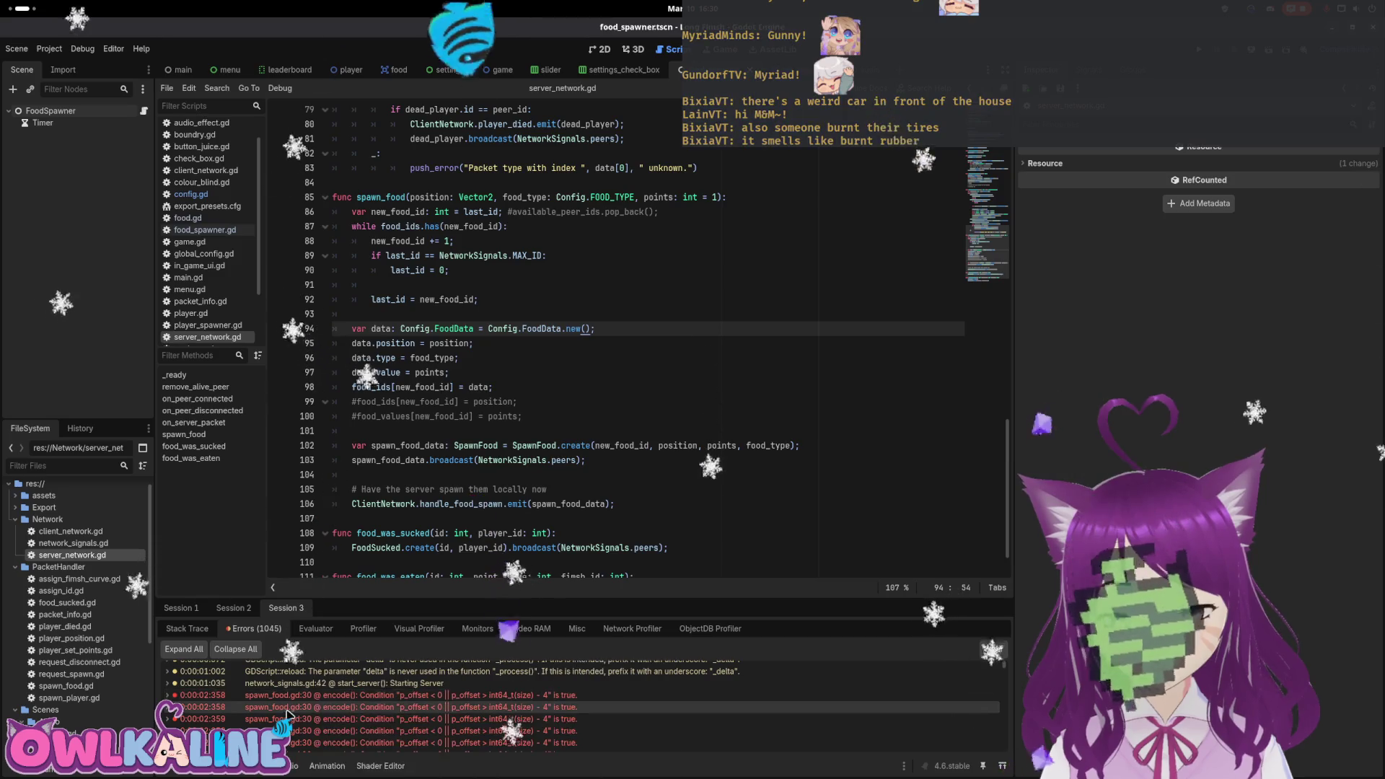
double_click(430, 697)
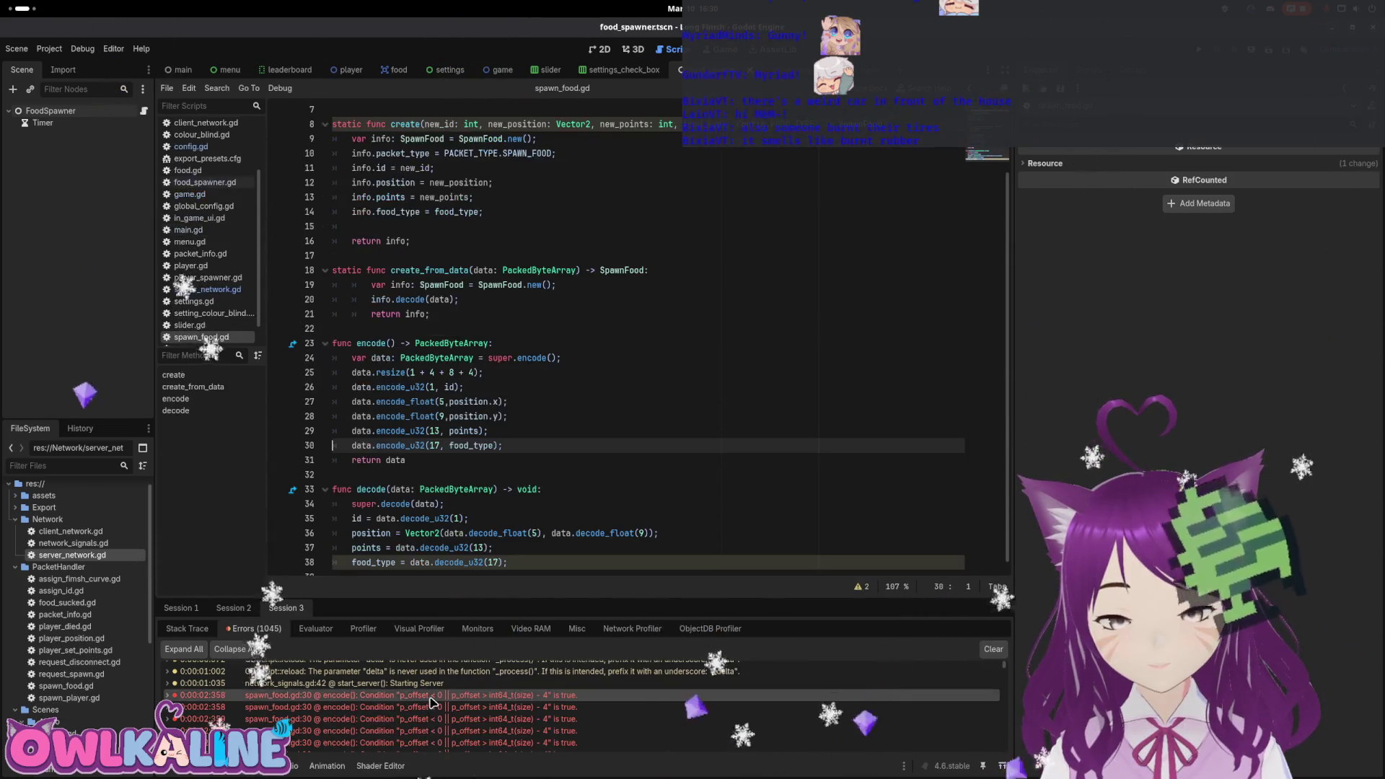
click(474, 373)
text(+ 4)
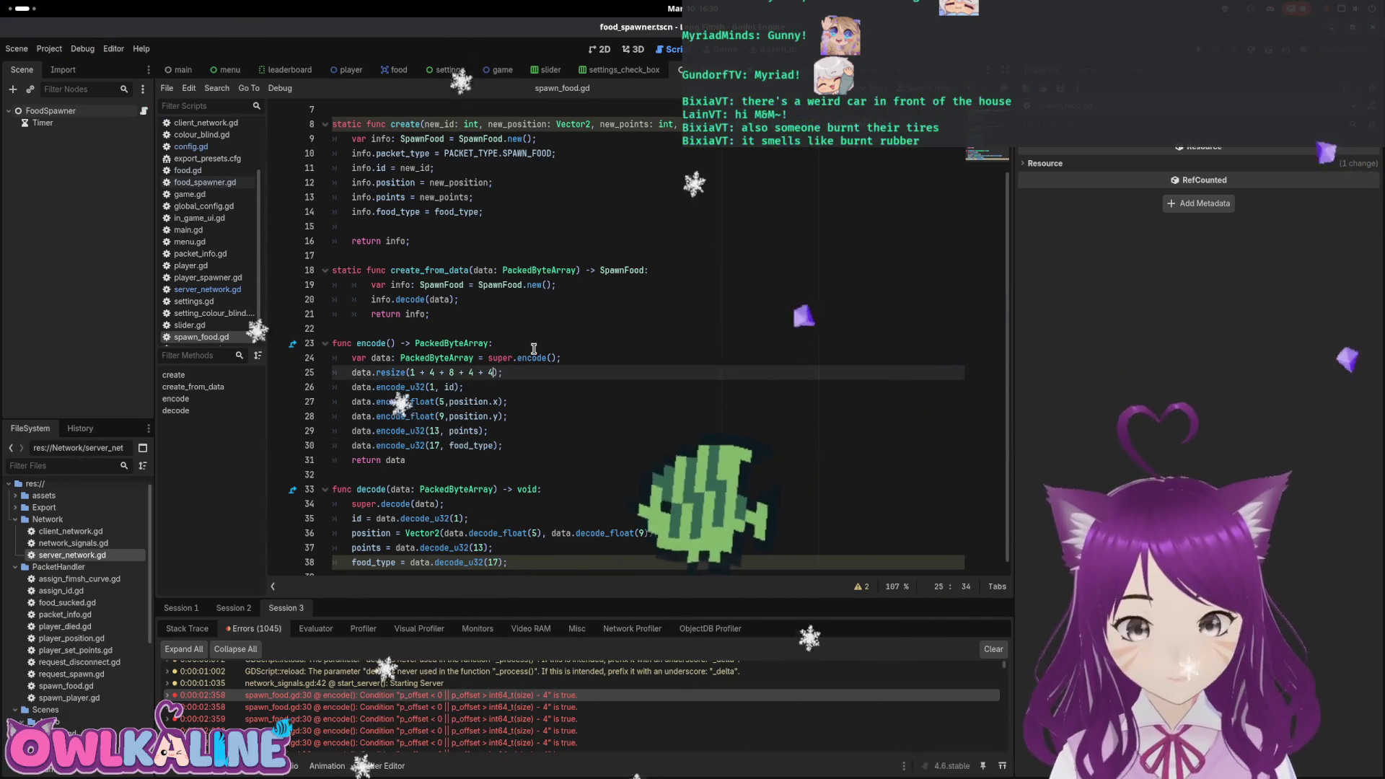
key(F5)
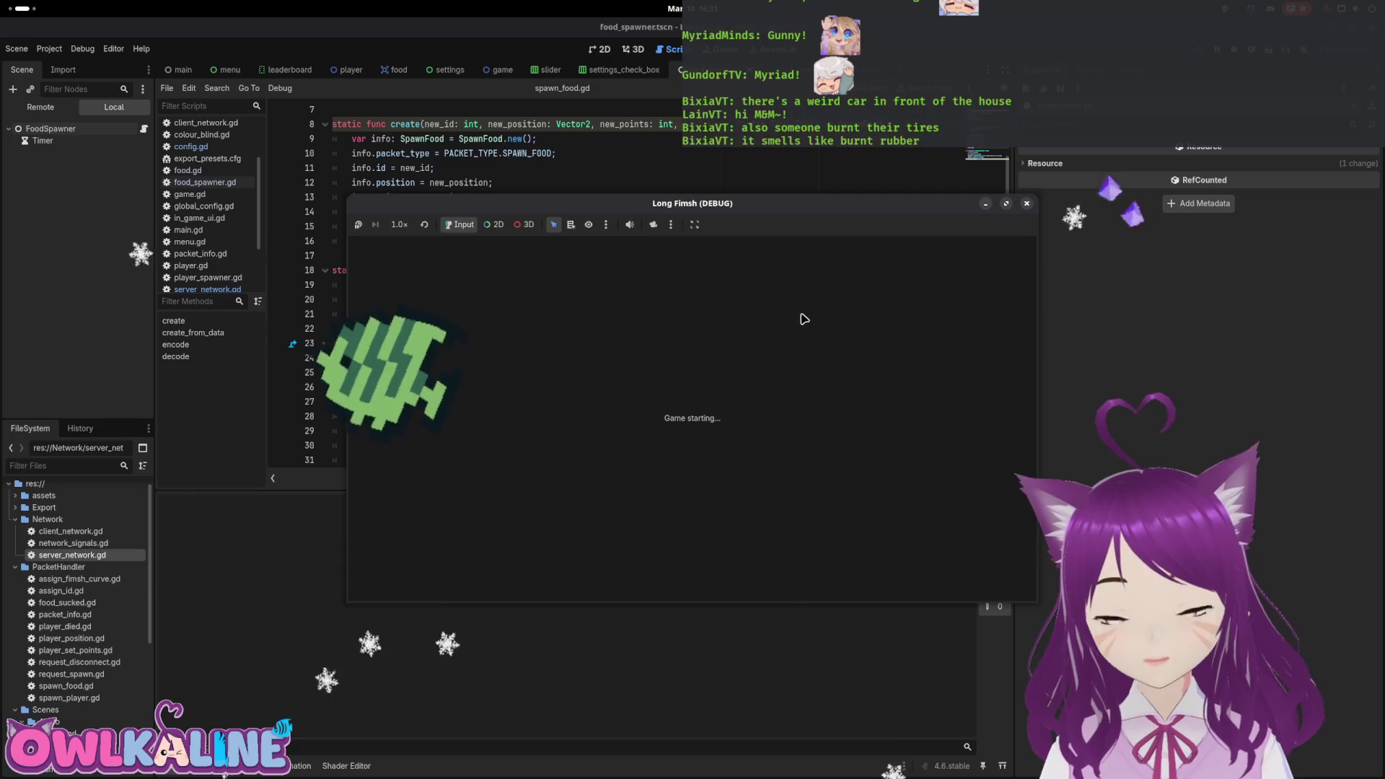
Move the new game window right, play both clients to watch food spawning, then stop the game.
drag(889, 214, 1098, 217)
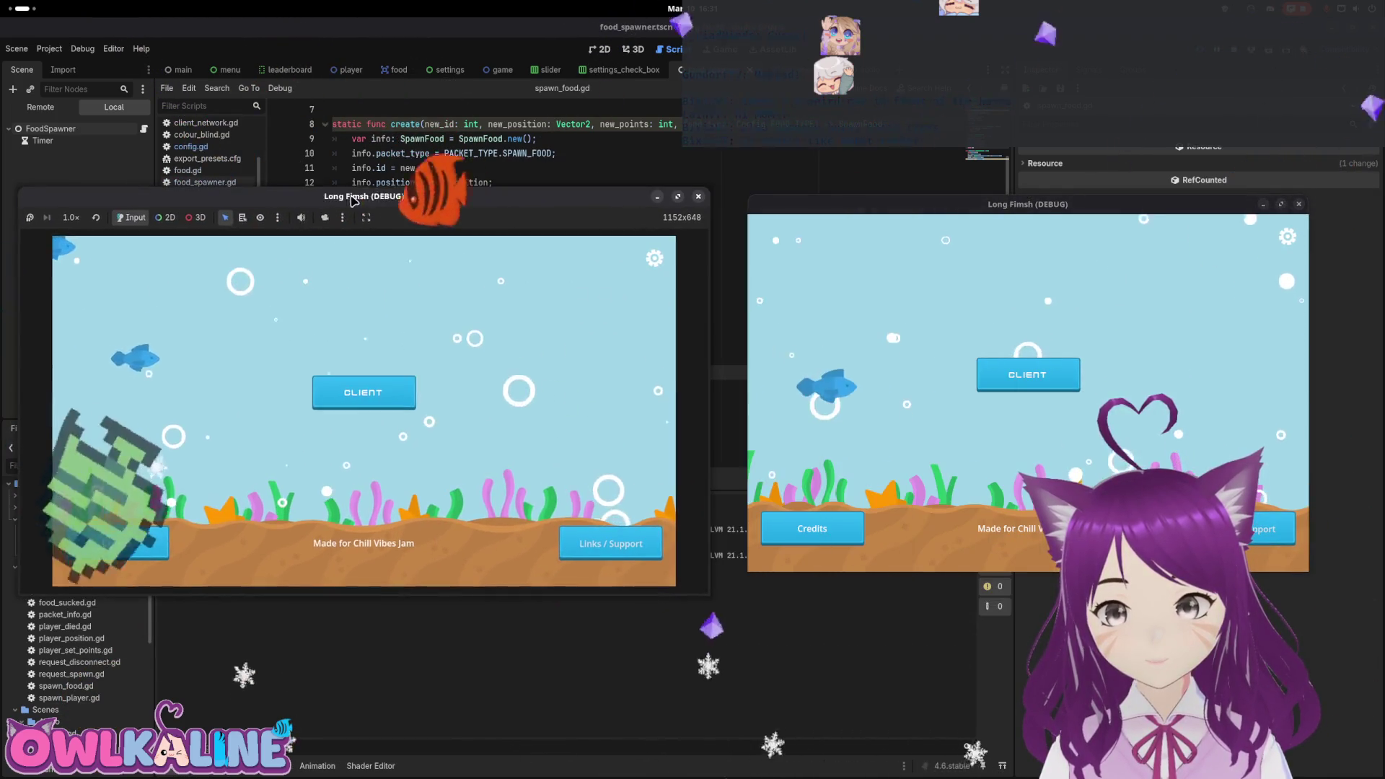
click(1083, 369)
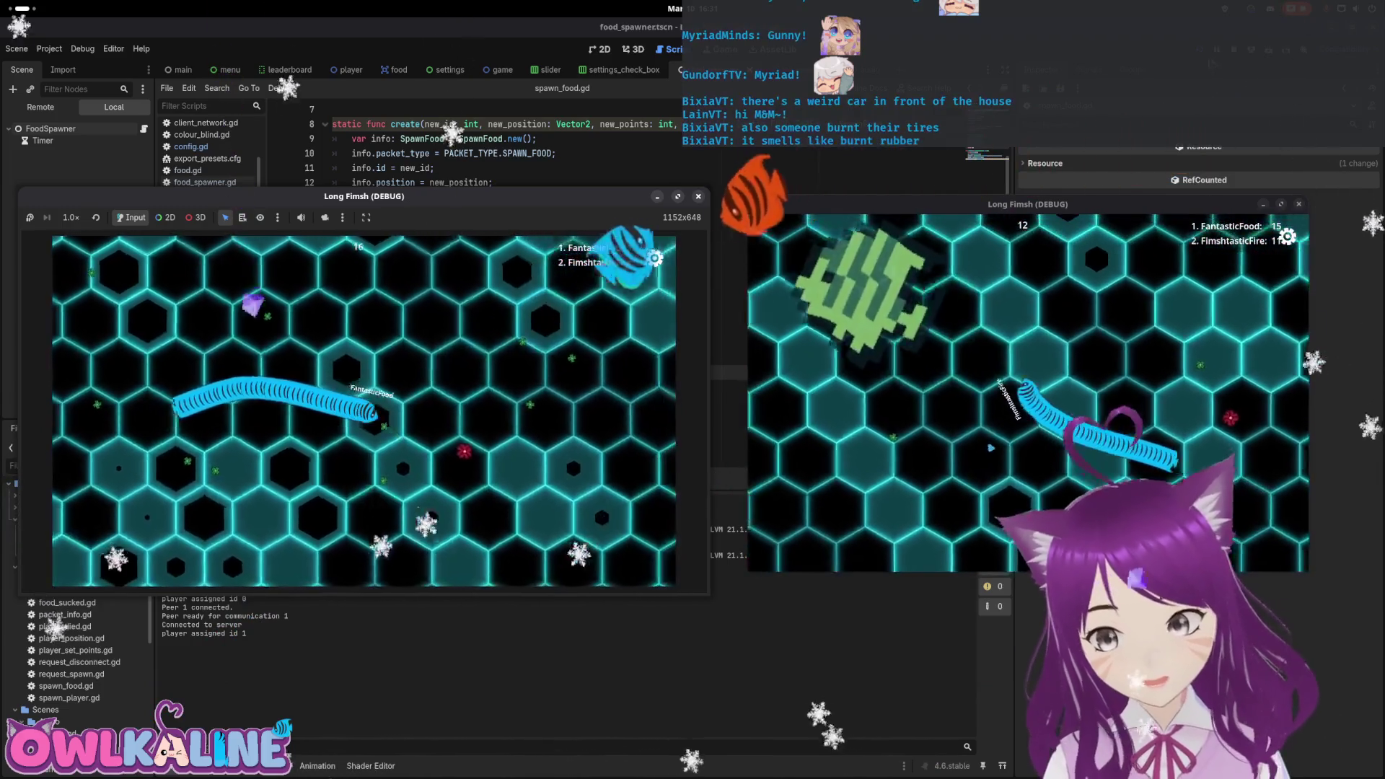
key(F8)
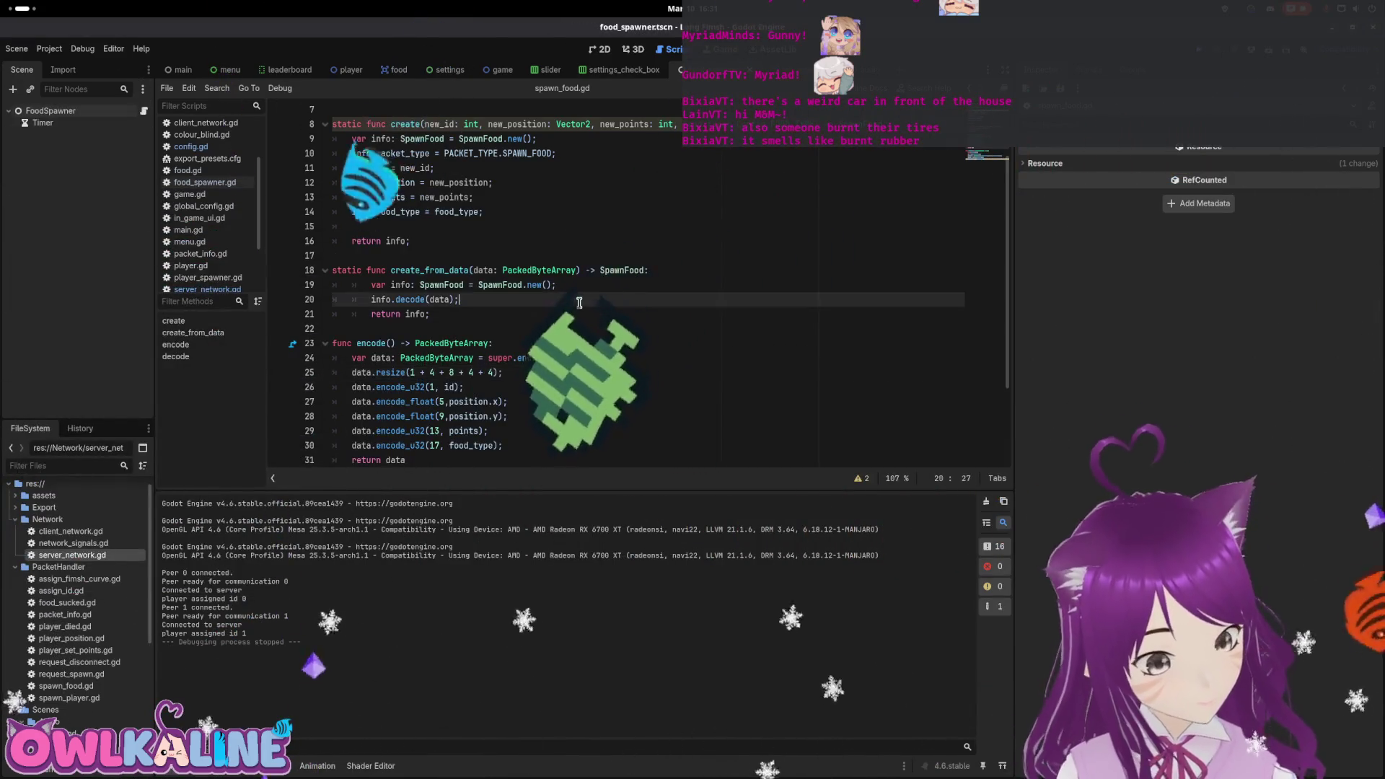
Open player.gd from the player scene and scroll to its food-handling code.
scroll(580, 302, down, 3)
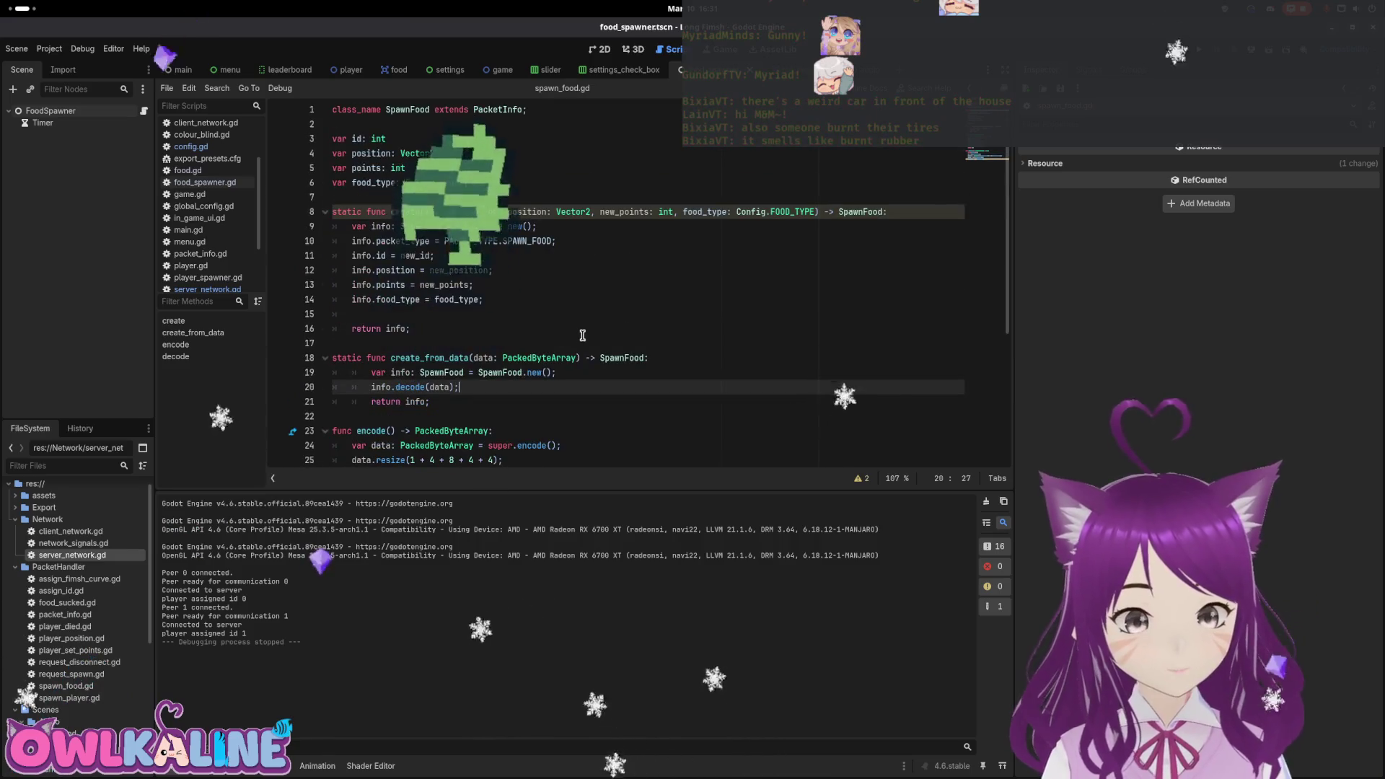
scroll(577, 336, down, 5)
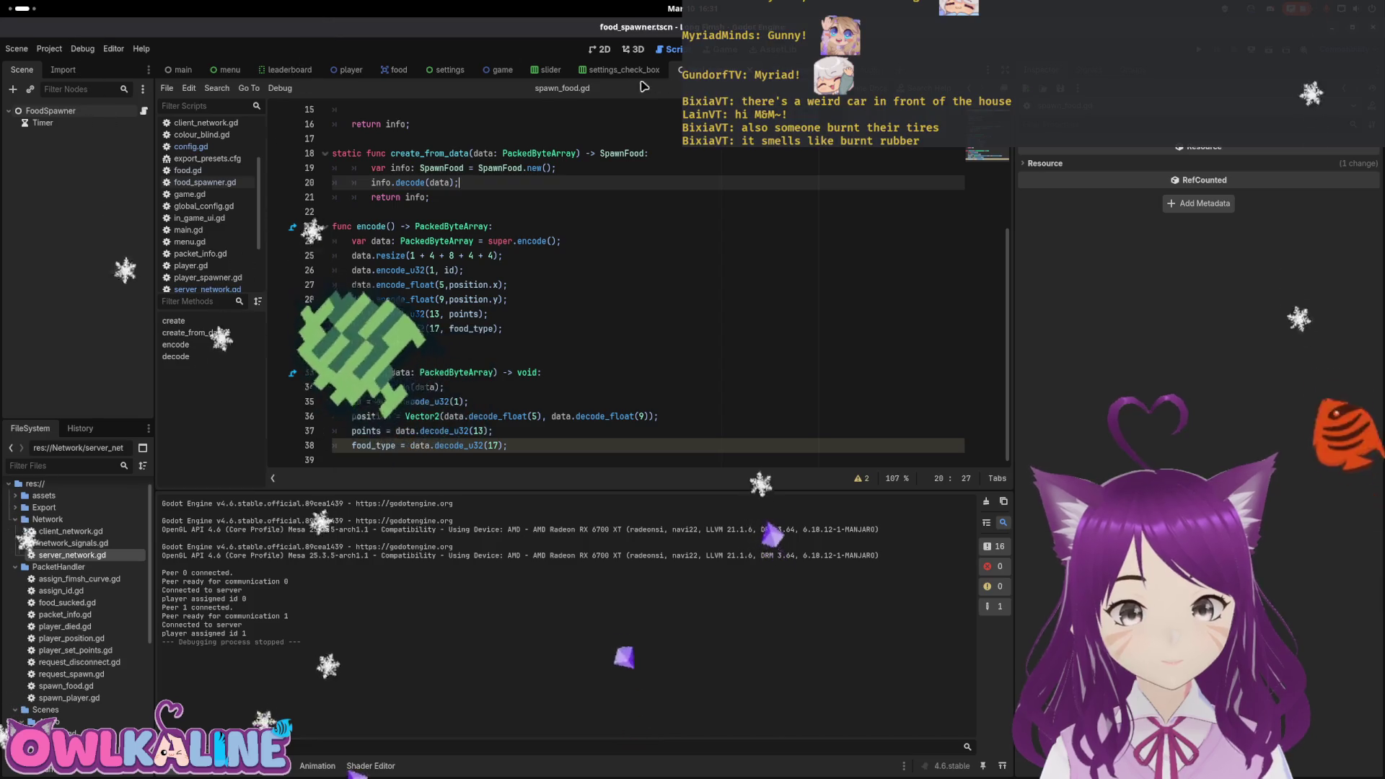
click(352, 69)
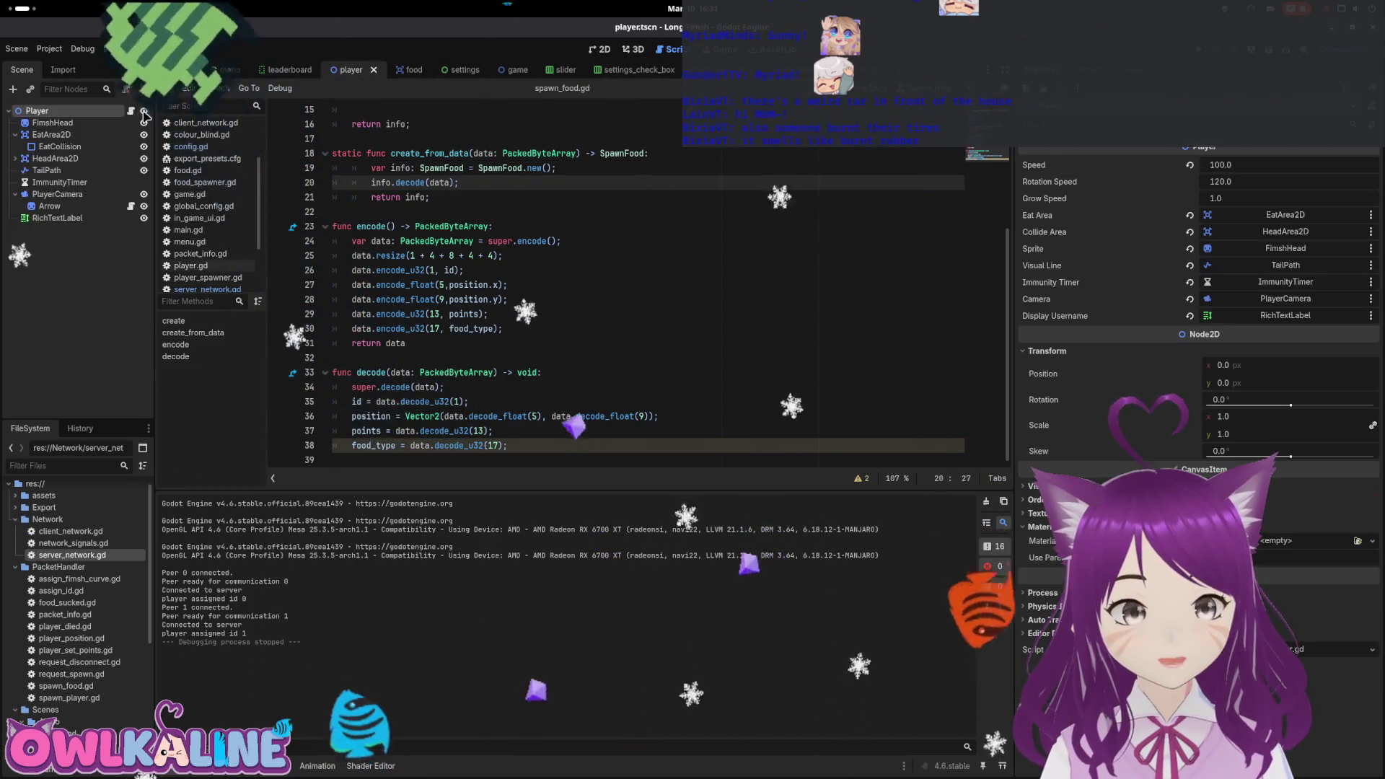
click(131, 110)
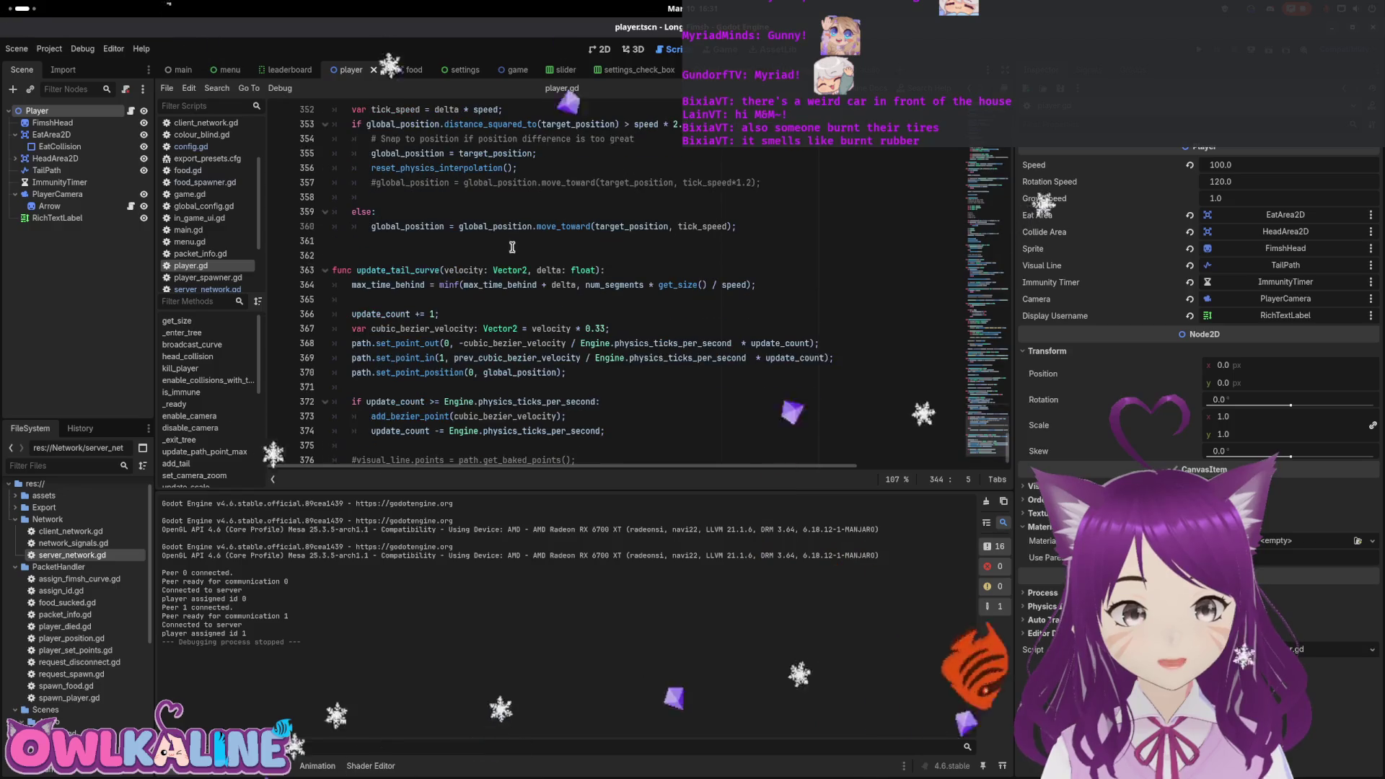
scroll(699, 349, up, 5)
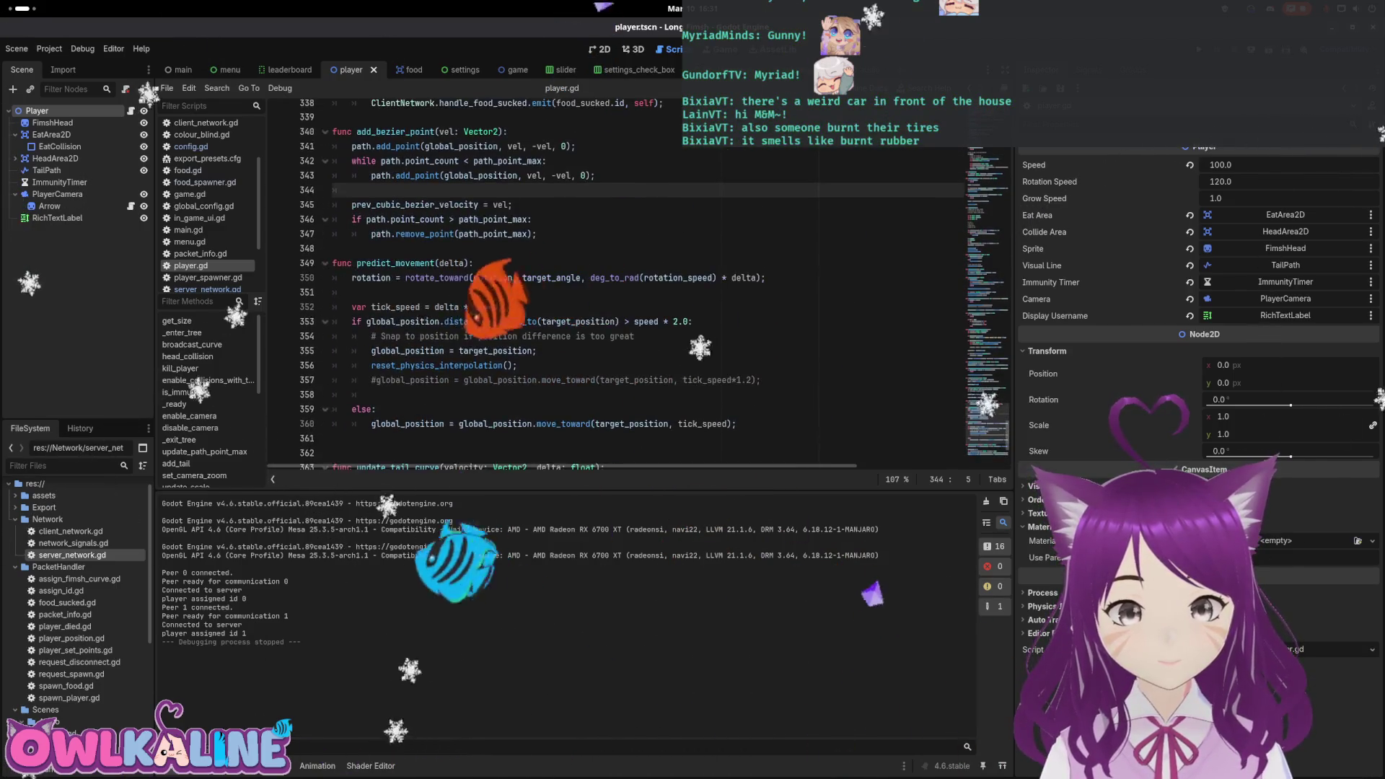
scroll(699, 350, up, 8)
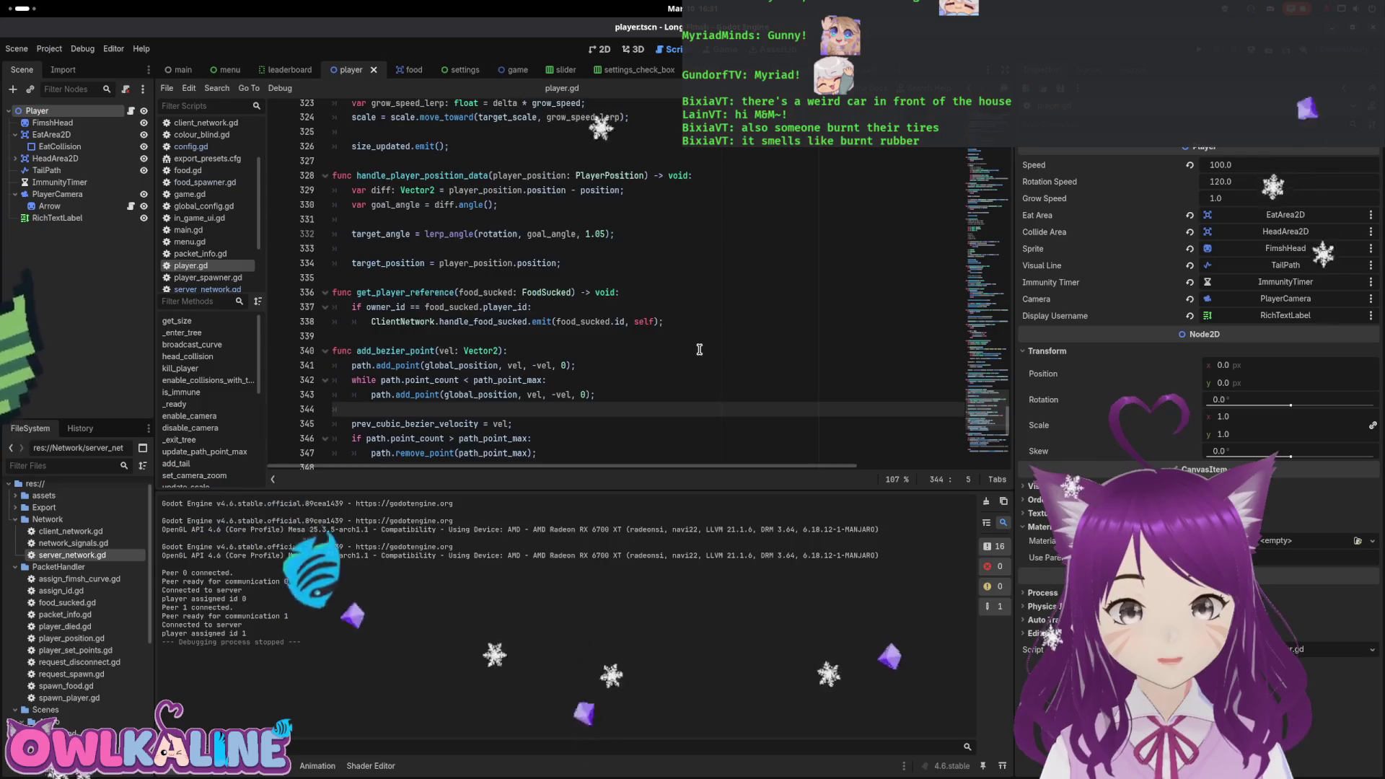
scroll(699, 349, up, 6)
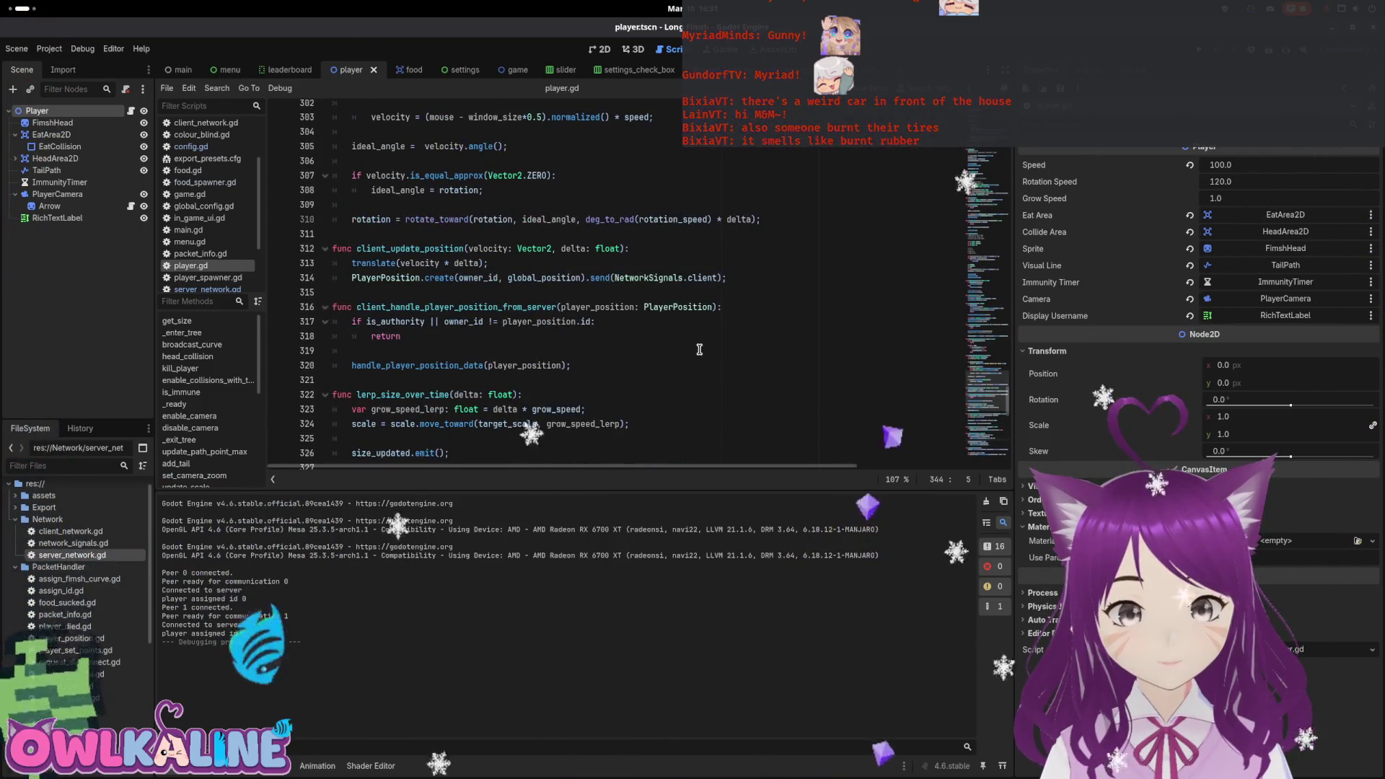
scroll(699, 350, up, 7)
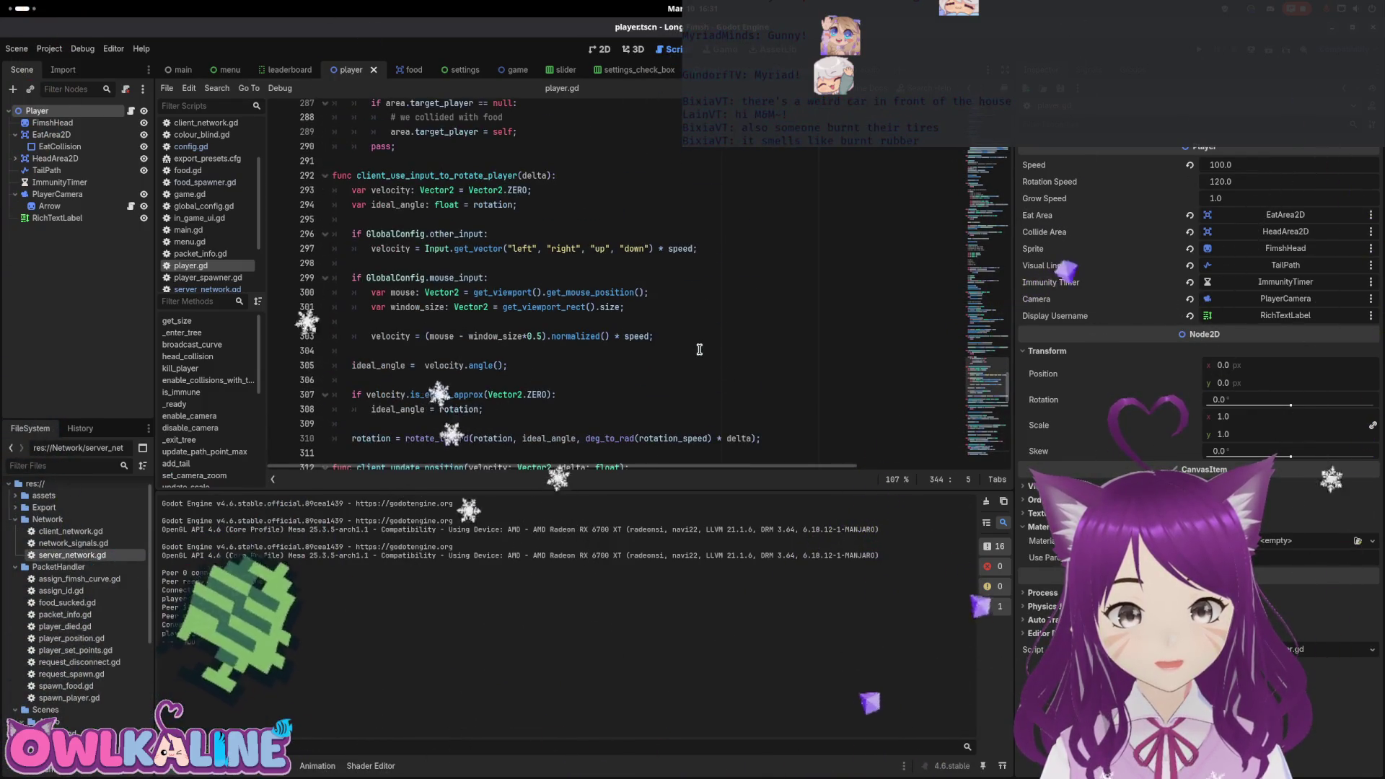
scroll(699, 349, up, 2)
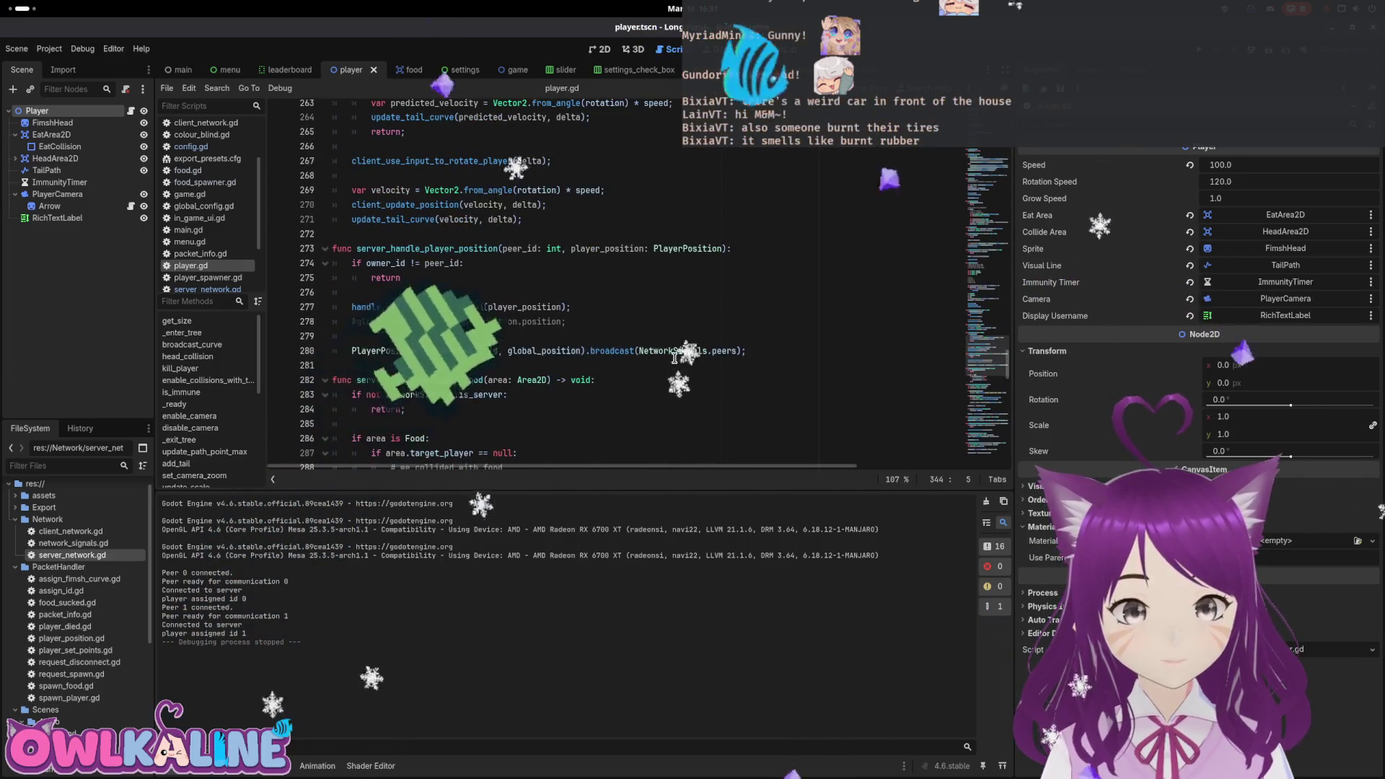
scroll(420, 297, down, 2)
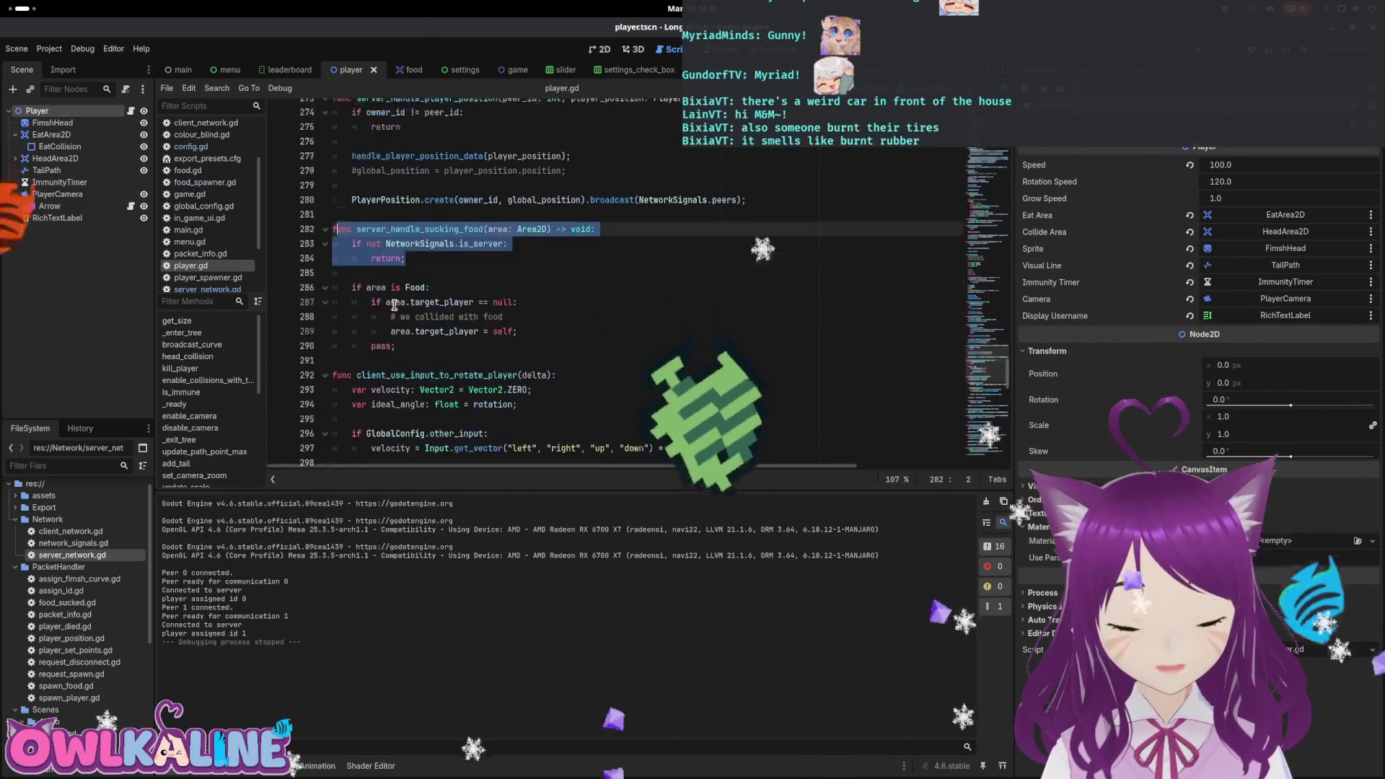
Review the food collision code, server_handle_sucking_food and related functions in player.gd.
click(470, 292)
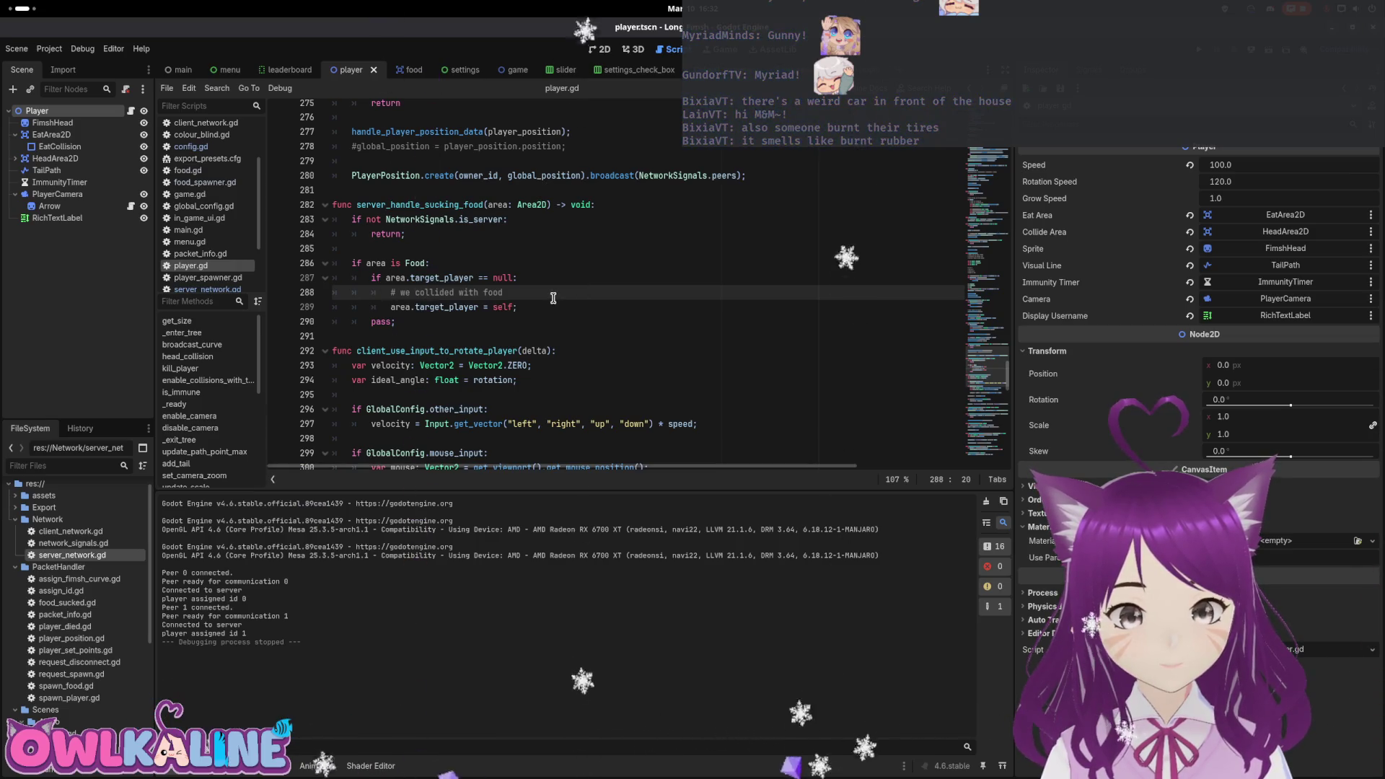
scroll(554, 298, up, 2)
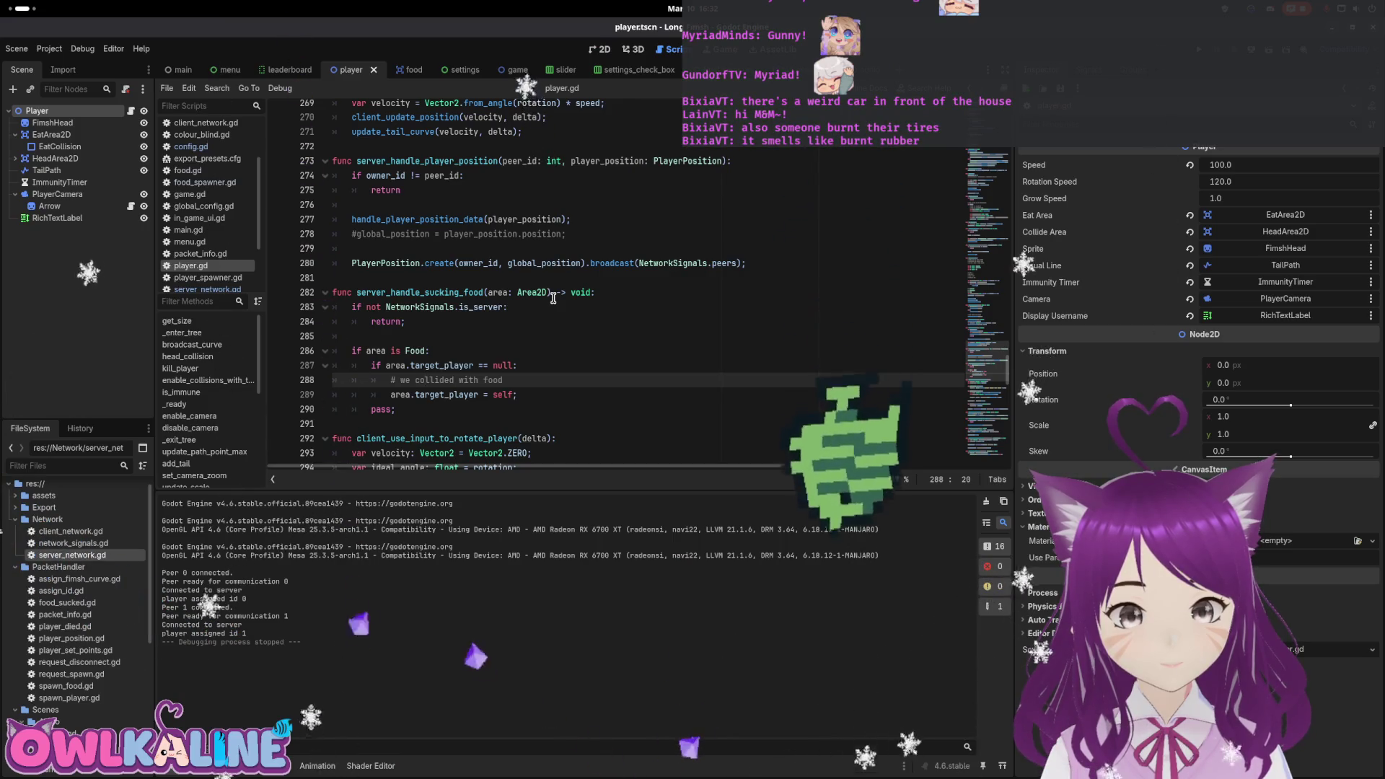
scroll(554, 298, up, 2)
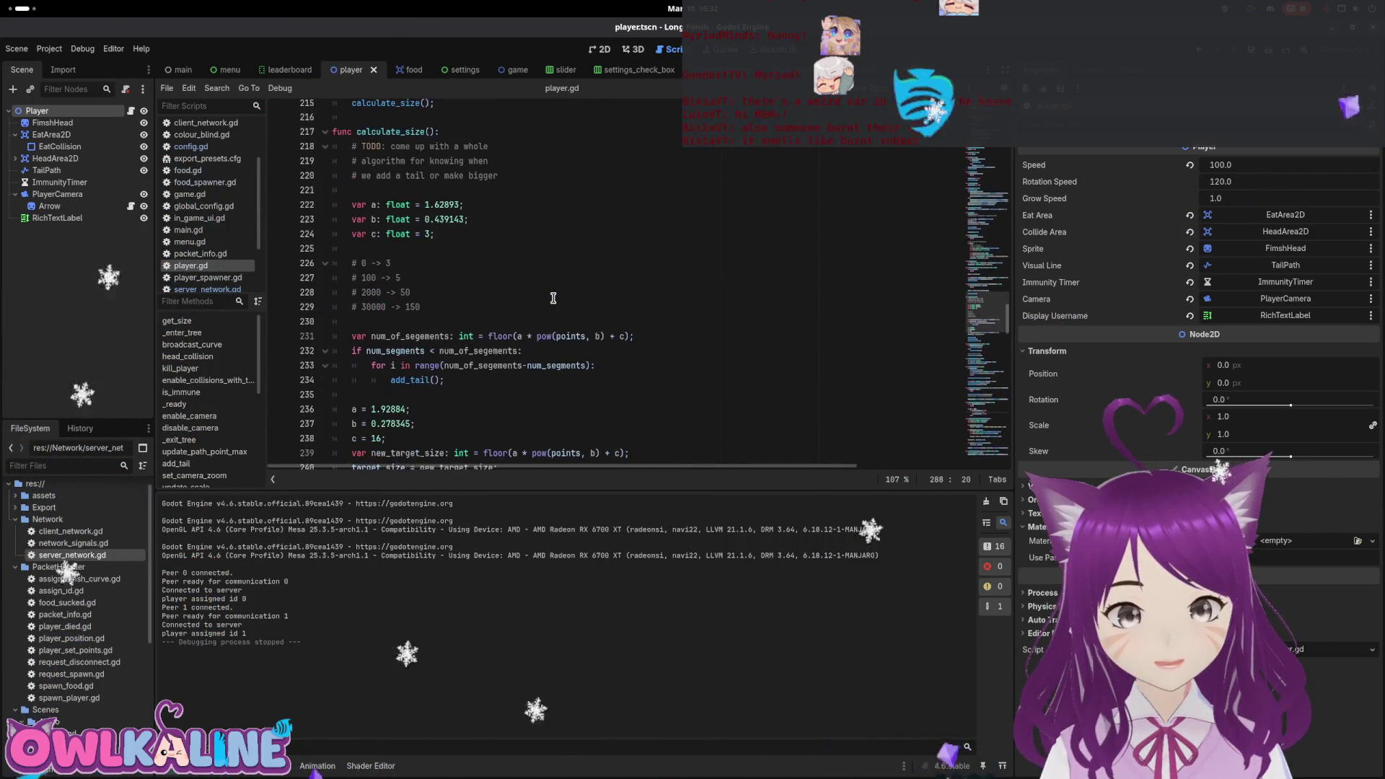
scroll(554, 298, up, 5)
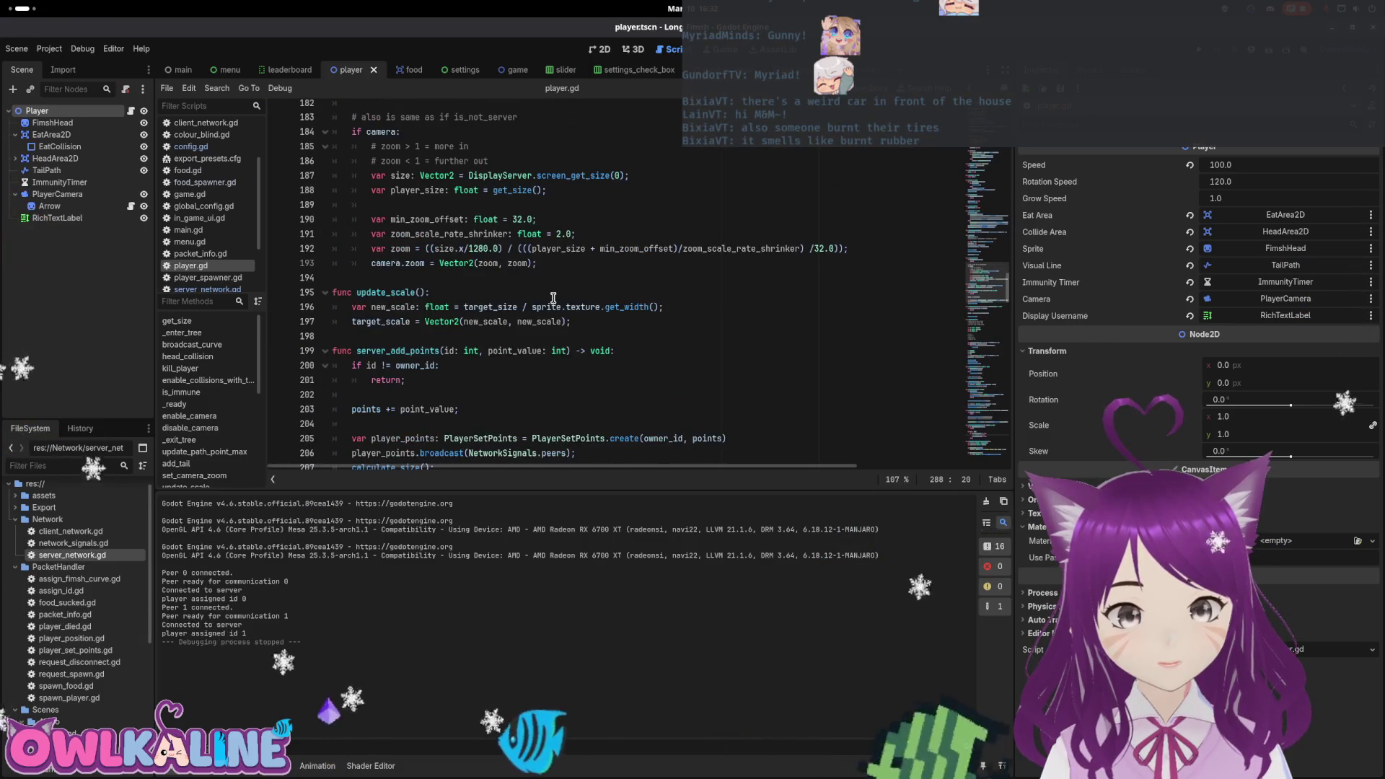
scroll(553, 298, down, 4)
scroll(427, 276, up, 1)
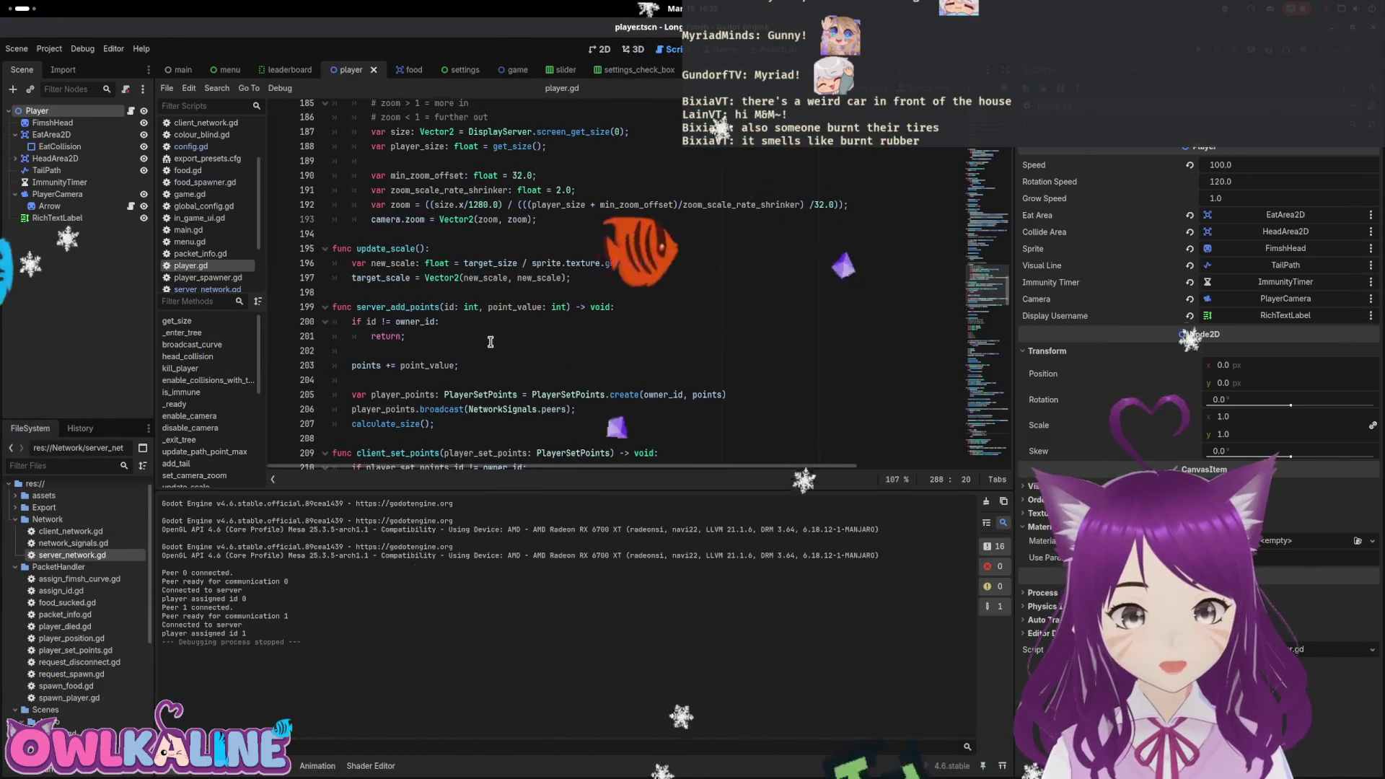
scroll(488, 338, down, 4)
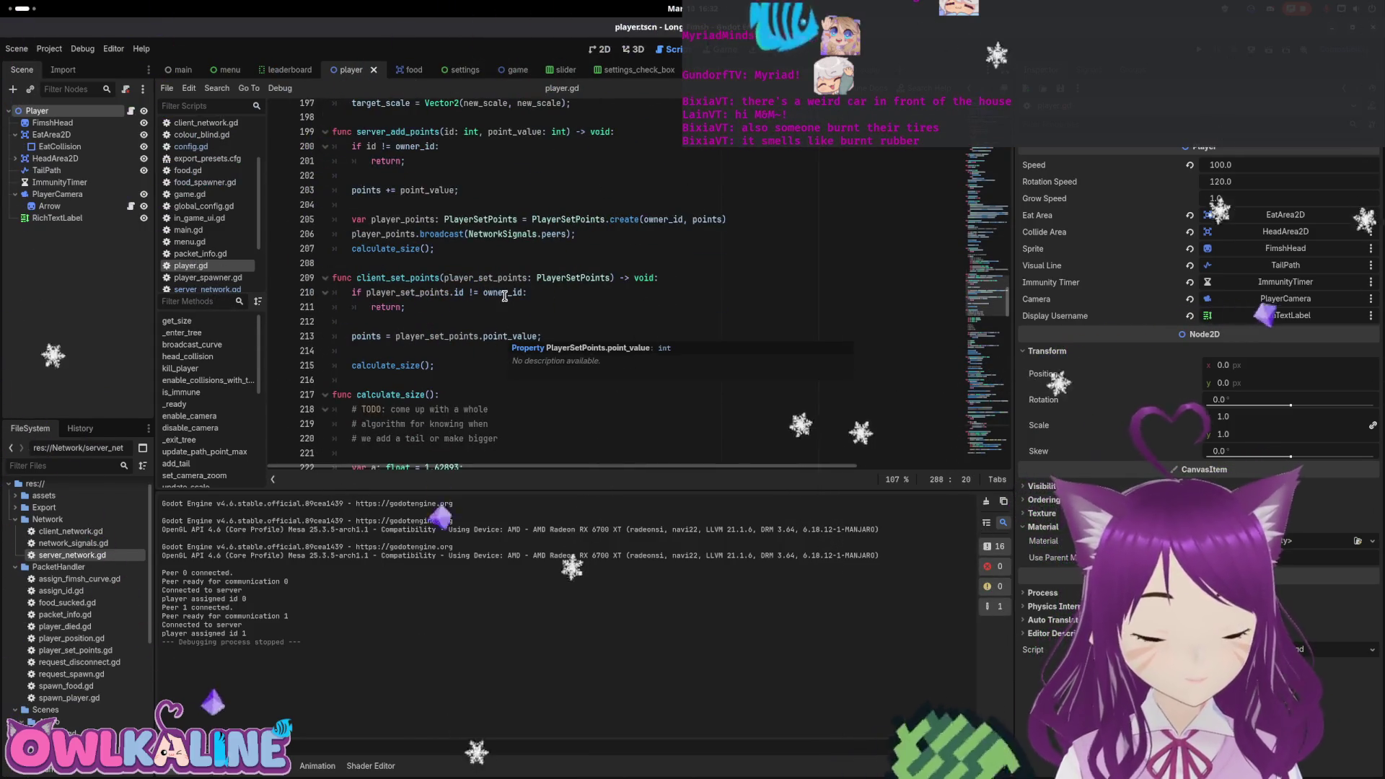
scroll(505, 297, up, 7)
scroll(579, 330, up, 13)
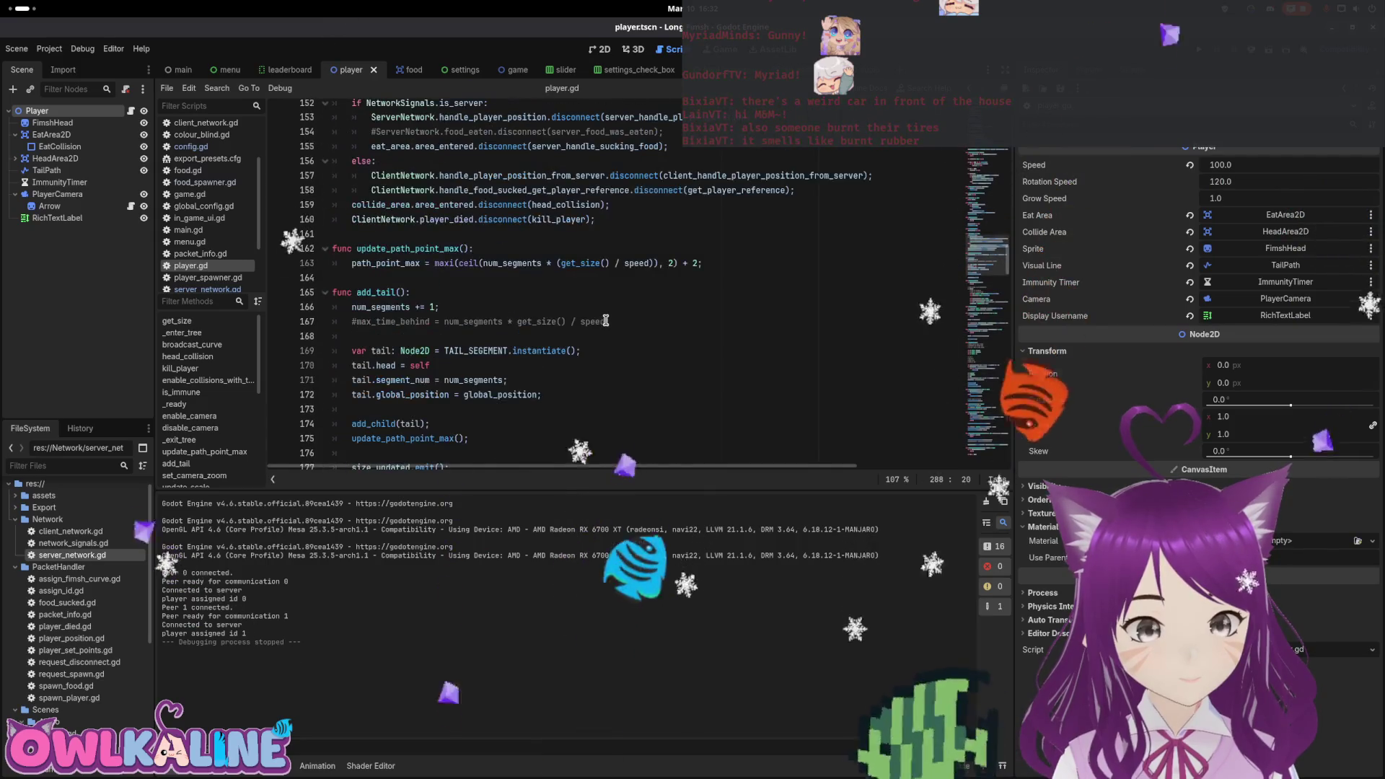
scroll(605, 320, up, 17)
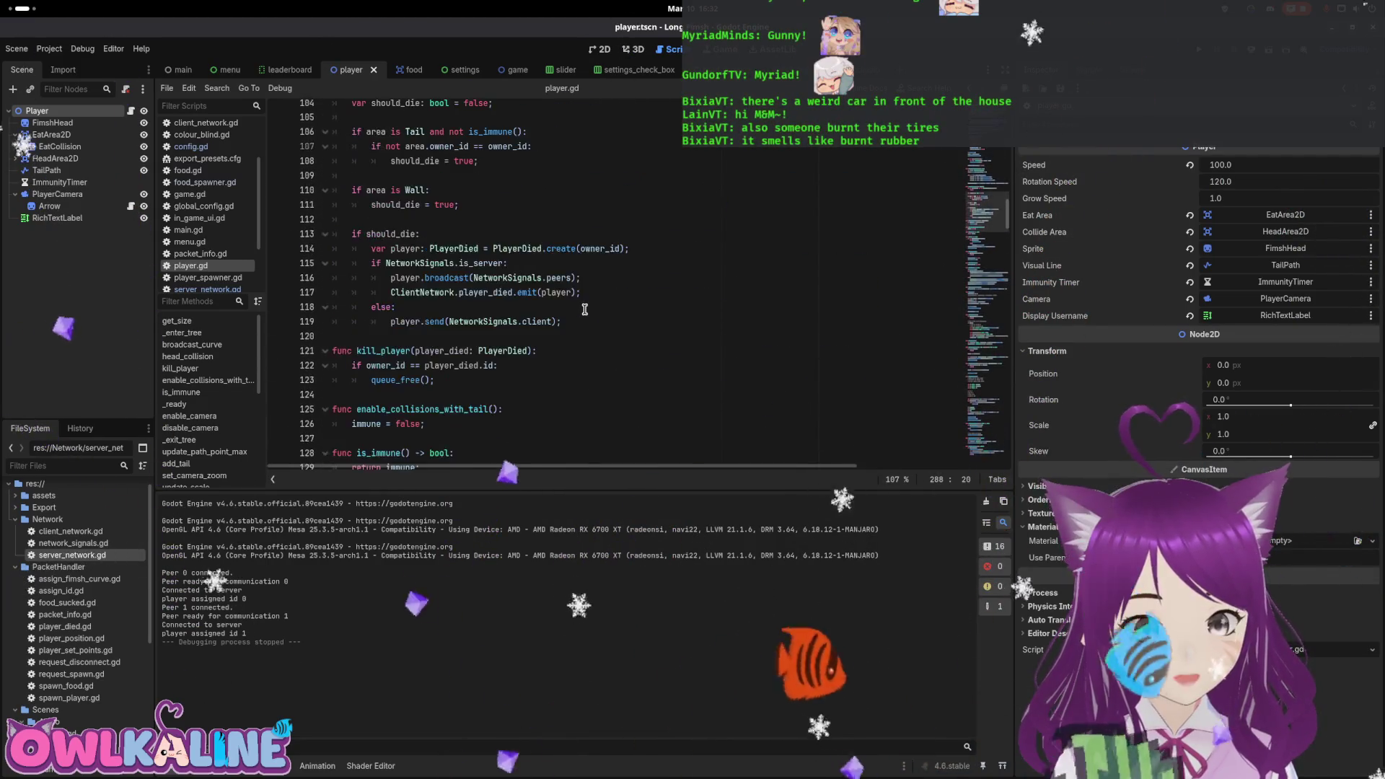
scroll(584, 309, up, 8)
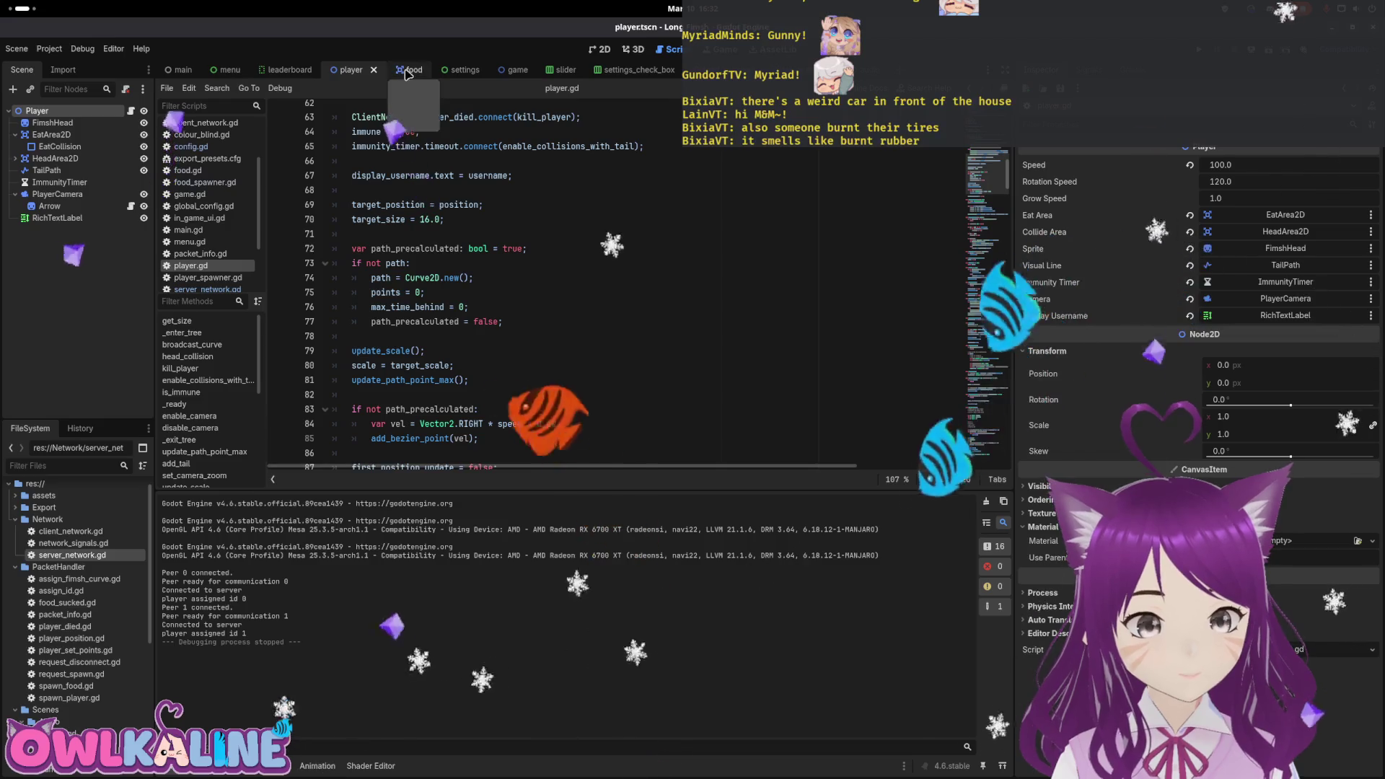
Open the food.gd script from the food scene and find the _physics_process function.
click(394, 73)
click(130, 112)
scroll(486, 263, down, 15)
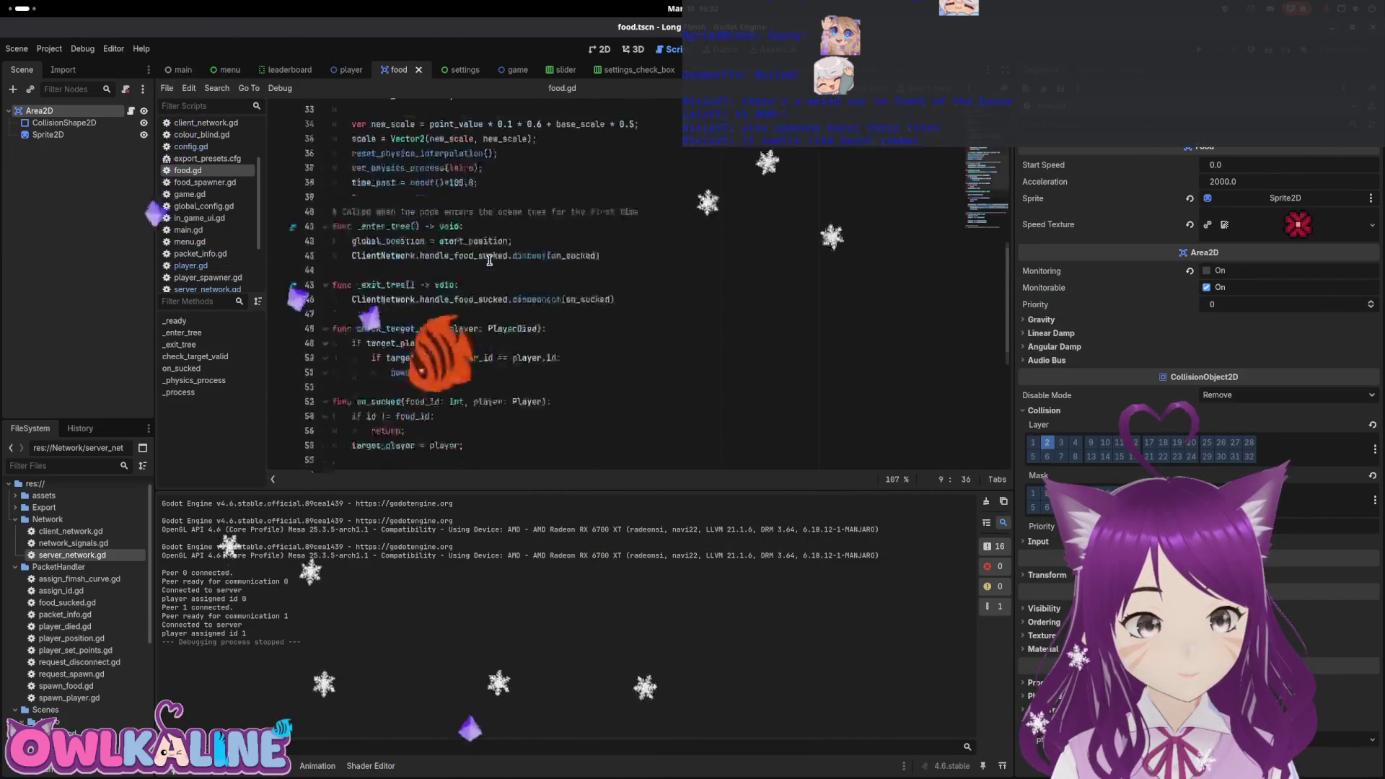
scroll(437, 351, up, 2)
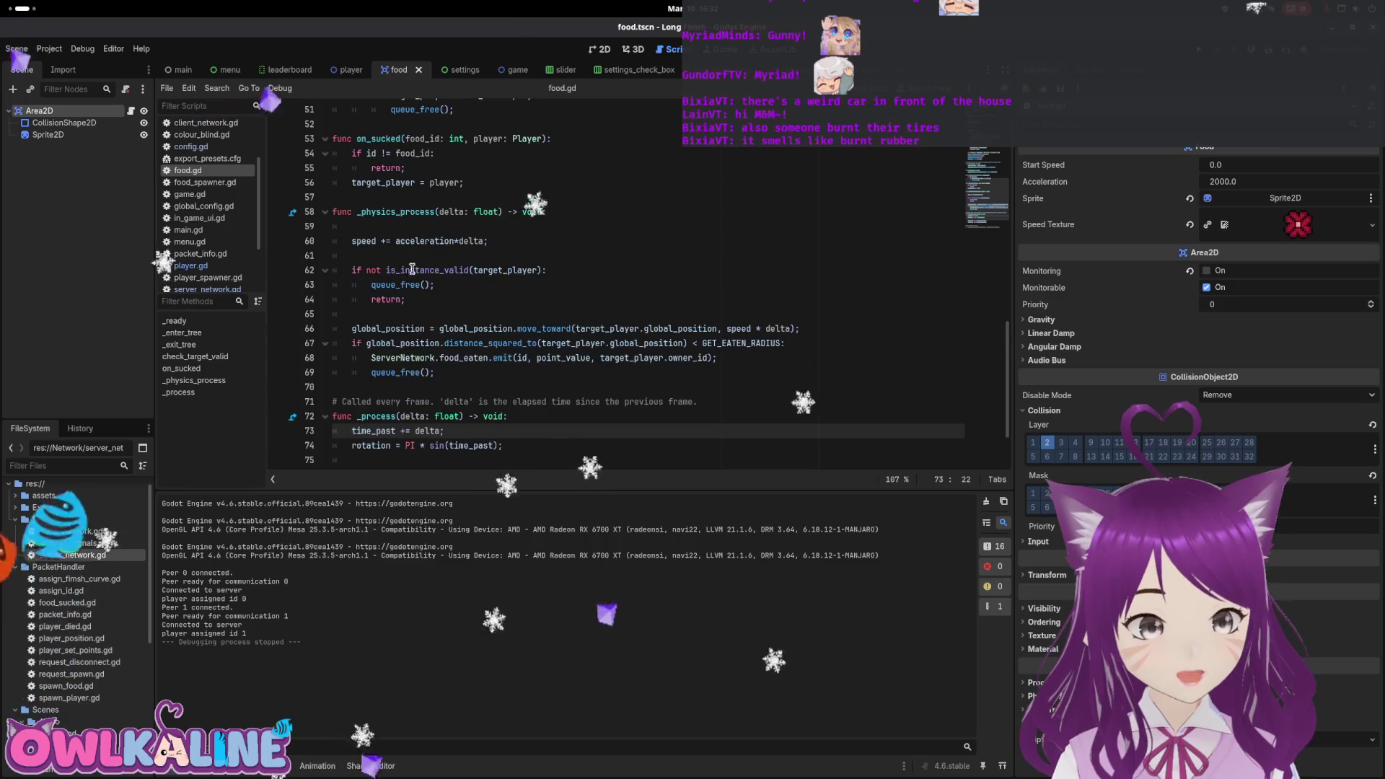
click(411, 217)
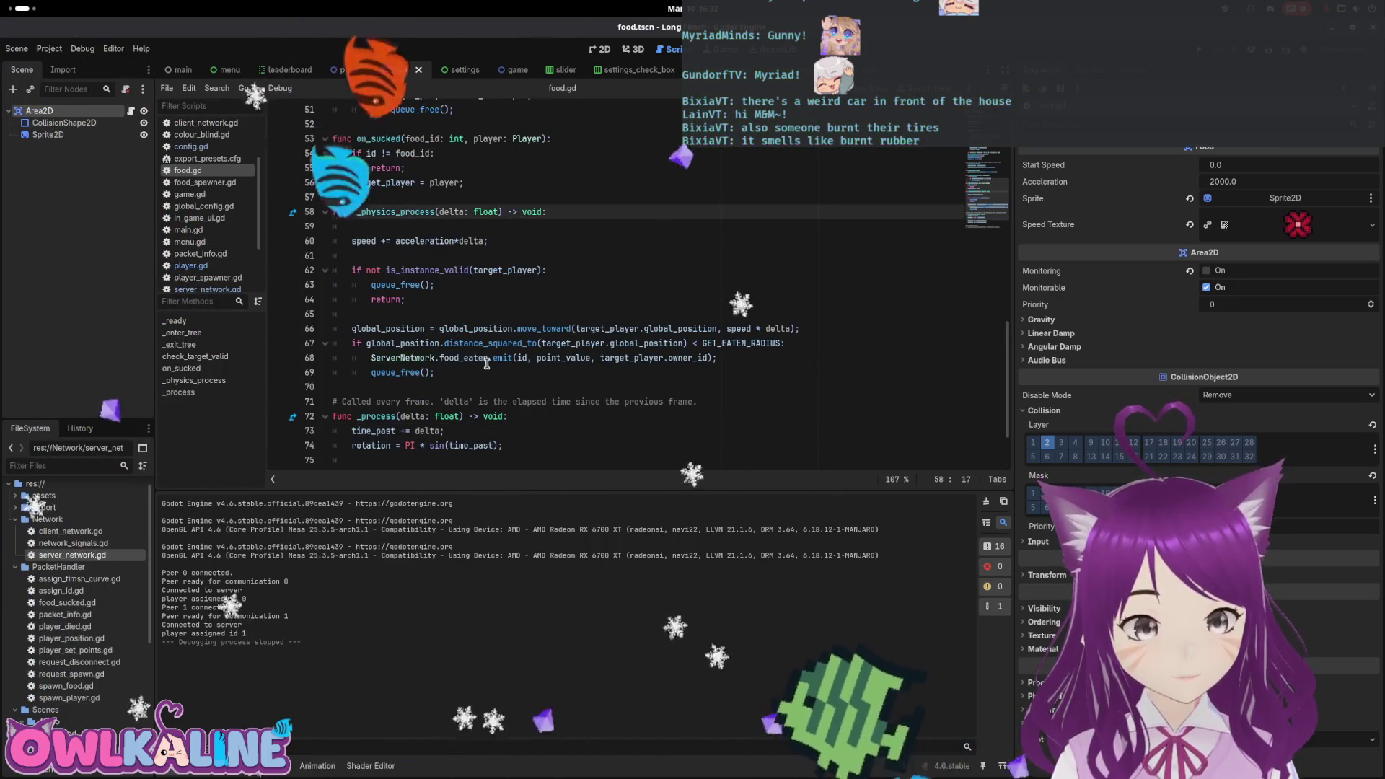
Add food_type after point_value in the food_eaten emit call on line 68 and save food.gd.
click(566, 358)
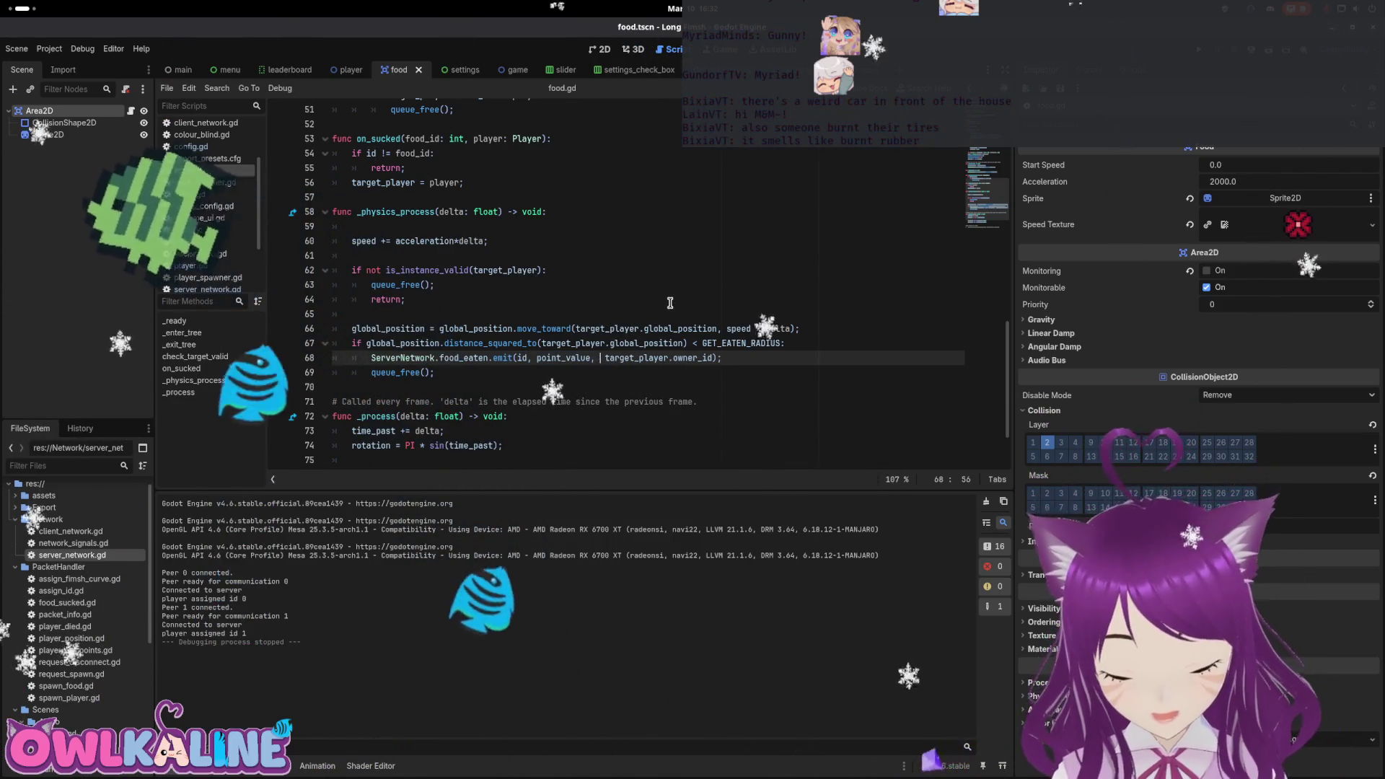
text(food)
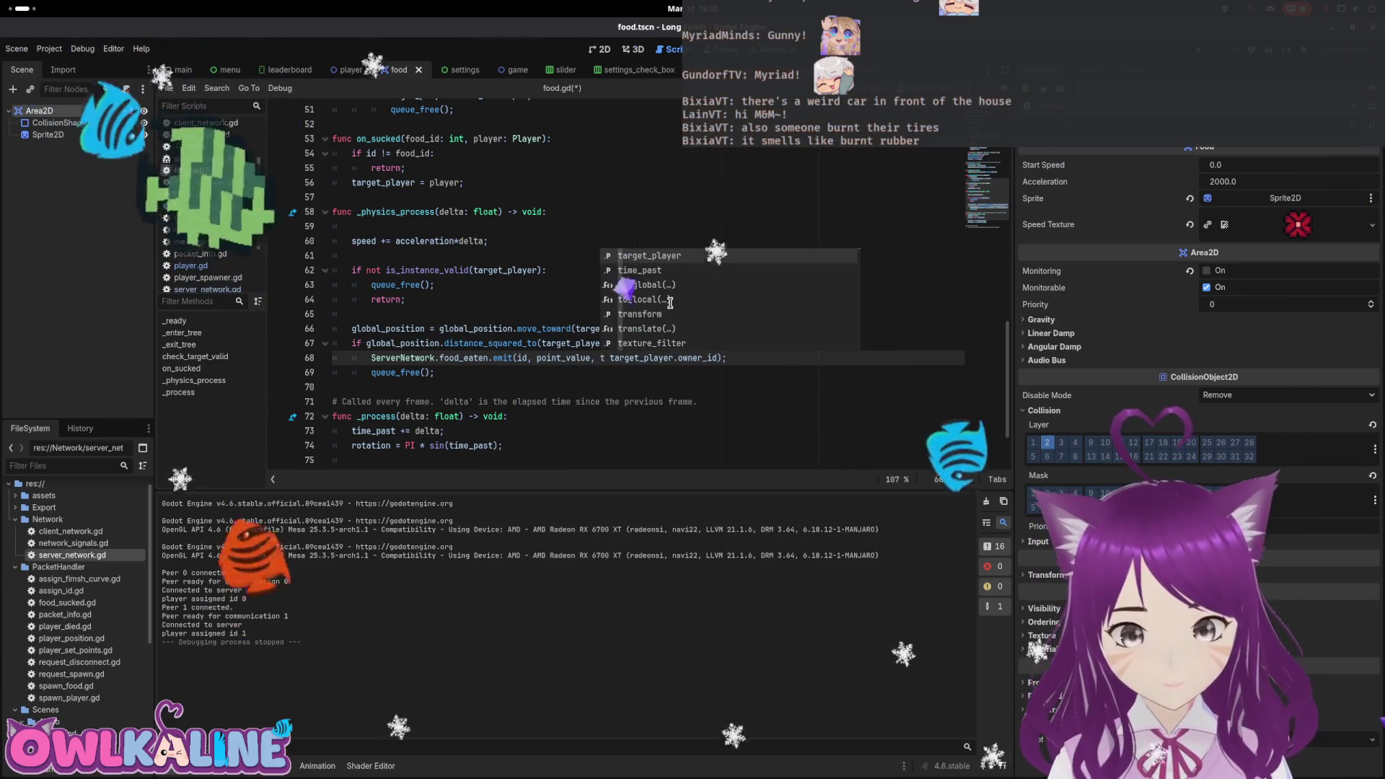
key(Return)
key(ctrl+s)
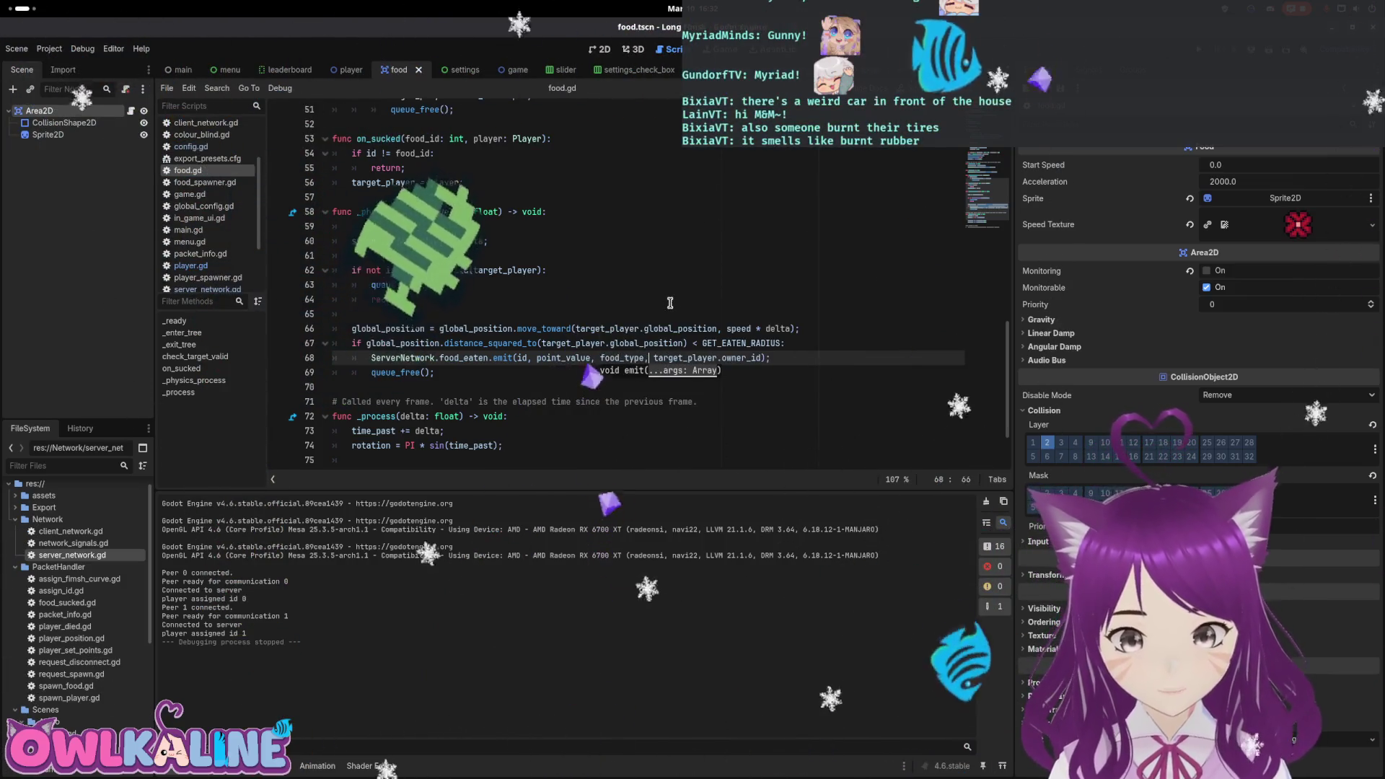
click(478, 358)
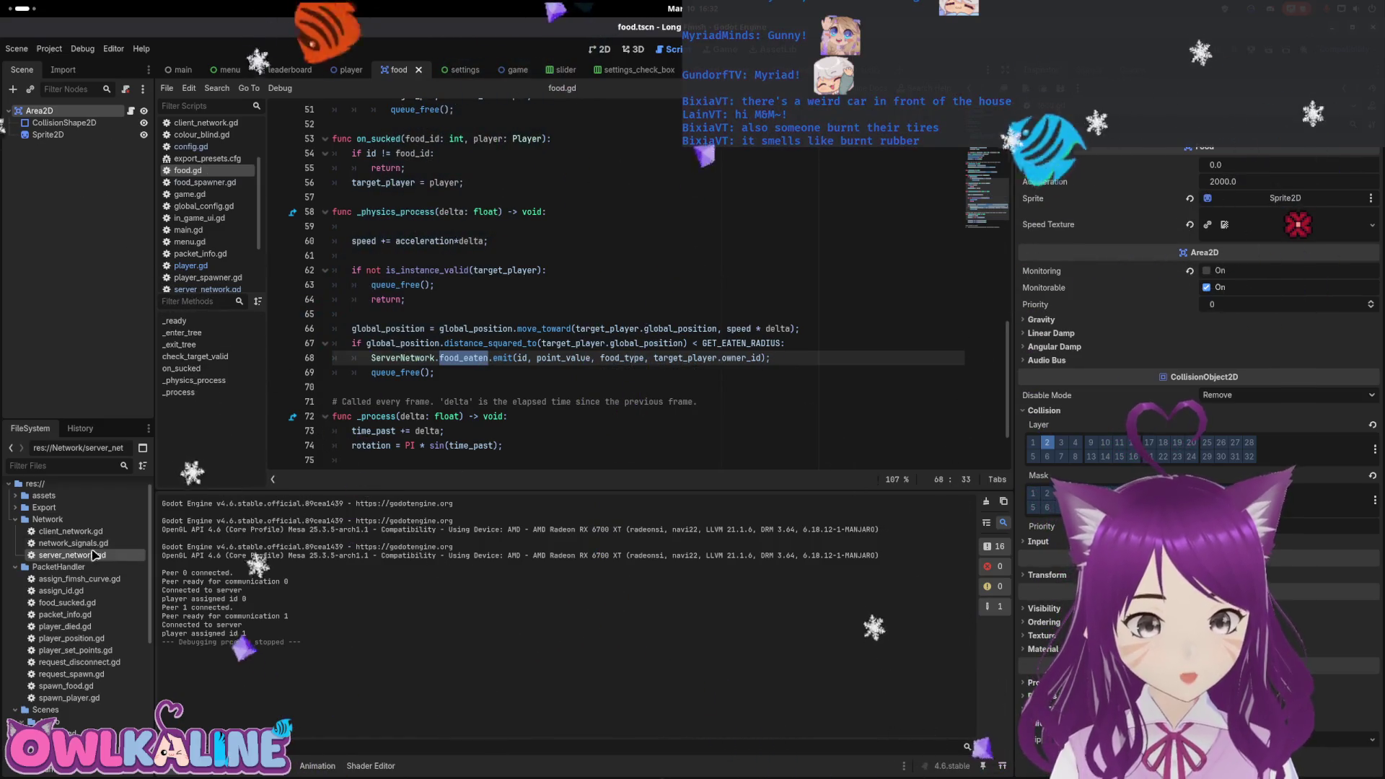
ctrl+click(478, 358)
Insert 'food_type: Config.FoodData, ' before by_id in the food_eaten signal, then scroll to food_was_eaten.
scroll(445, 345, up, 20)
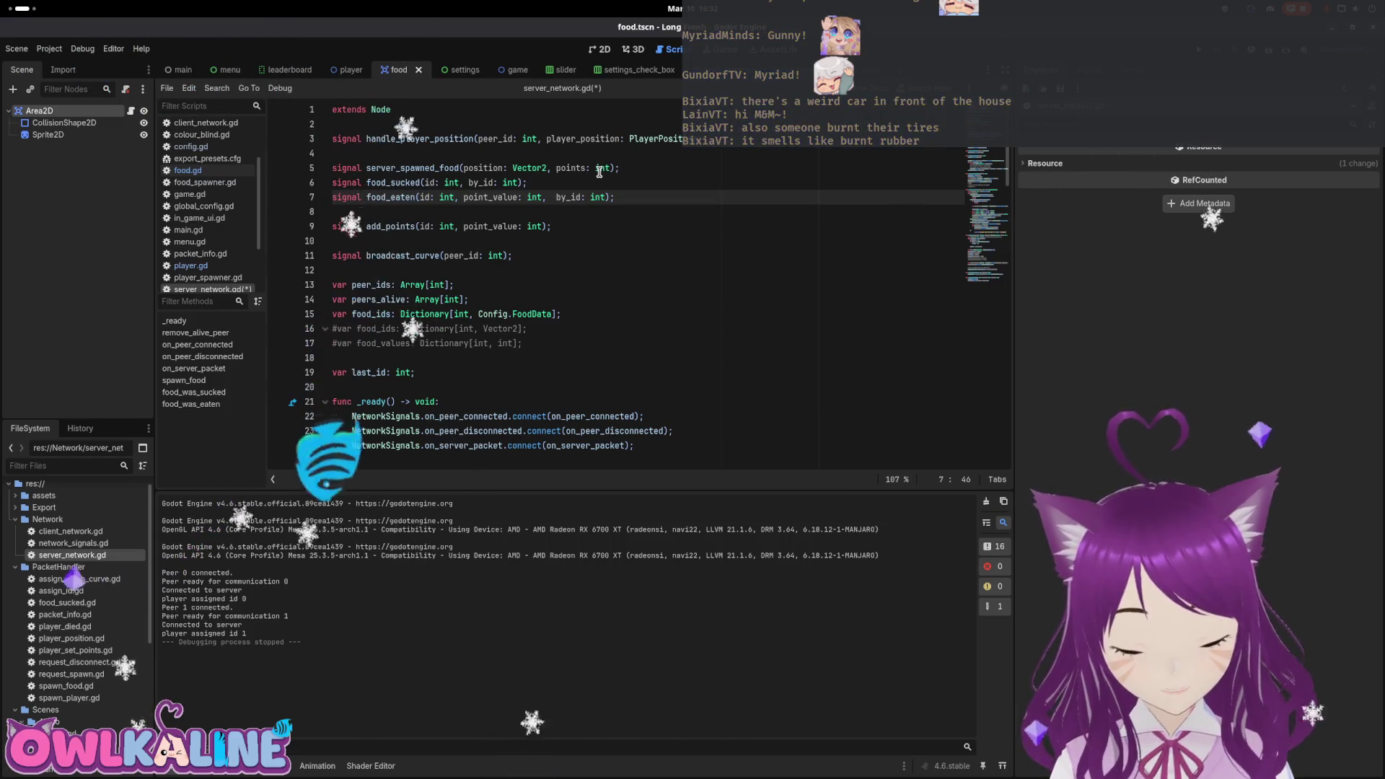
text(food_type: )
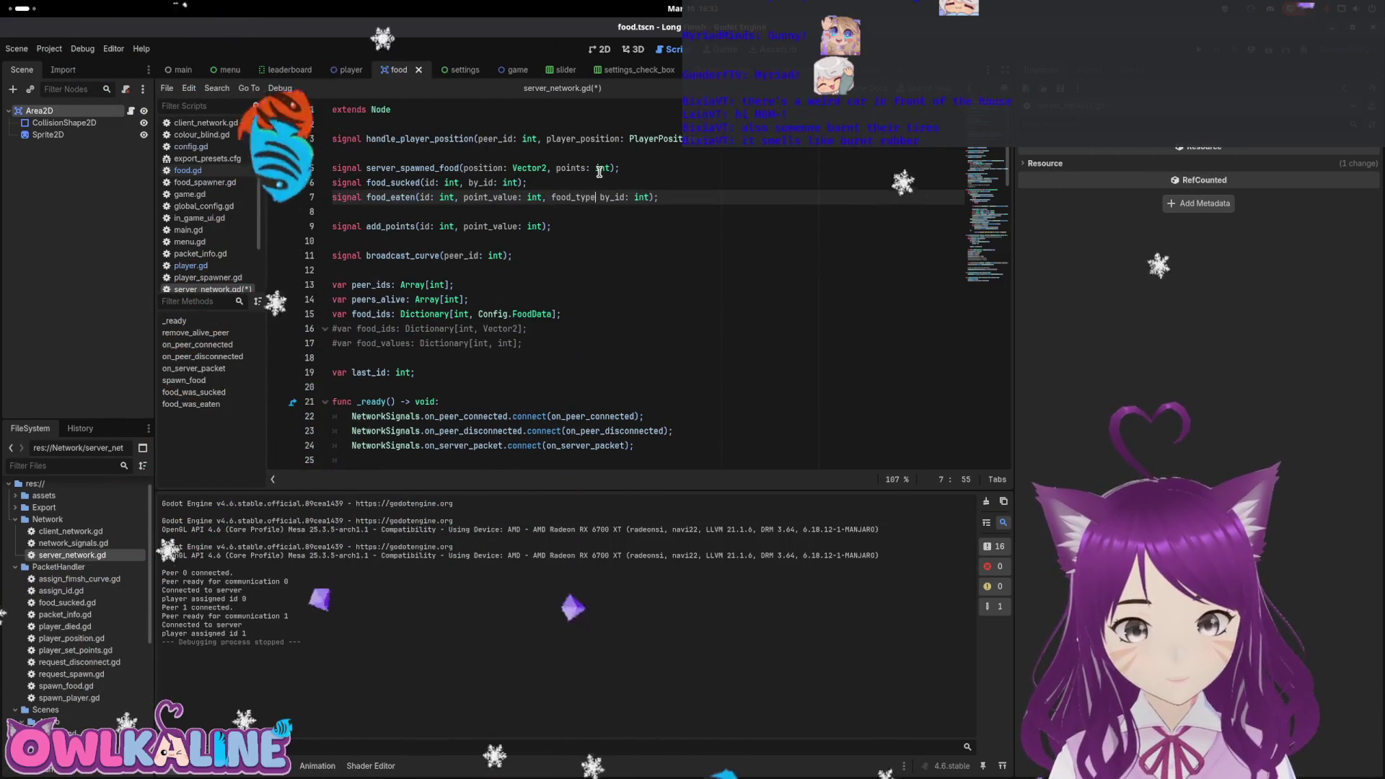
text(Config.)
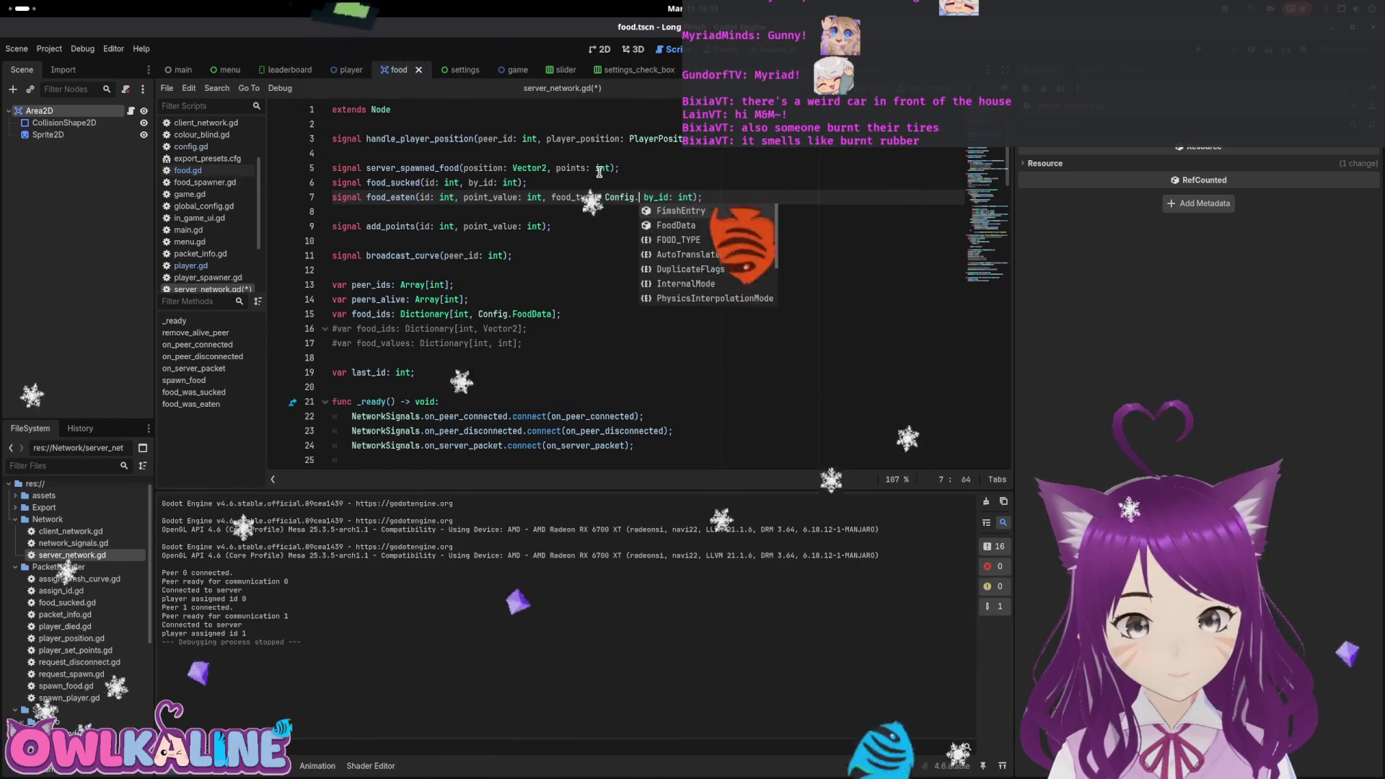
text(FoodData)
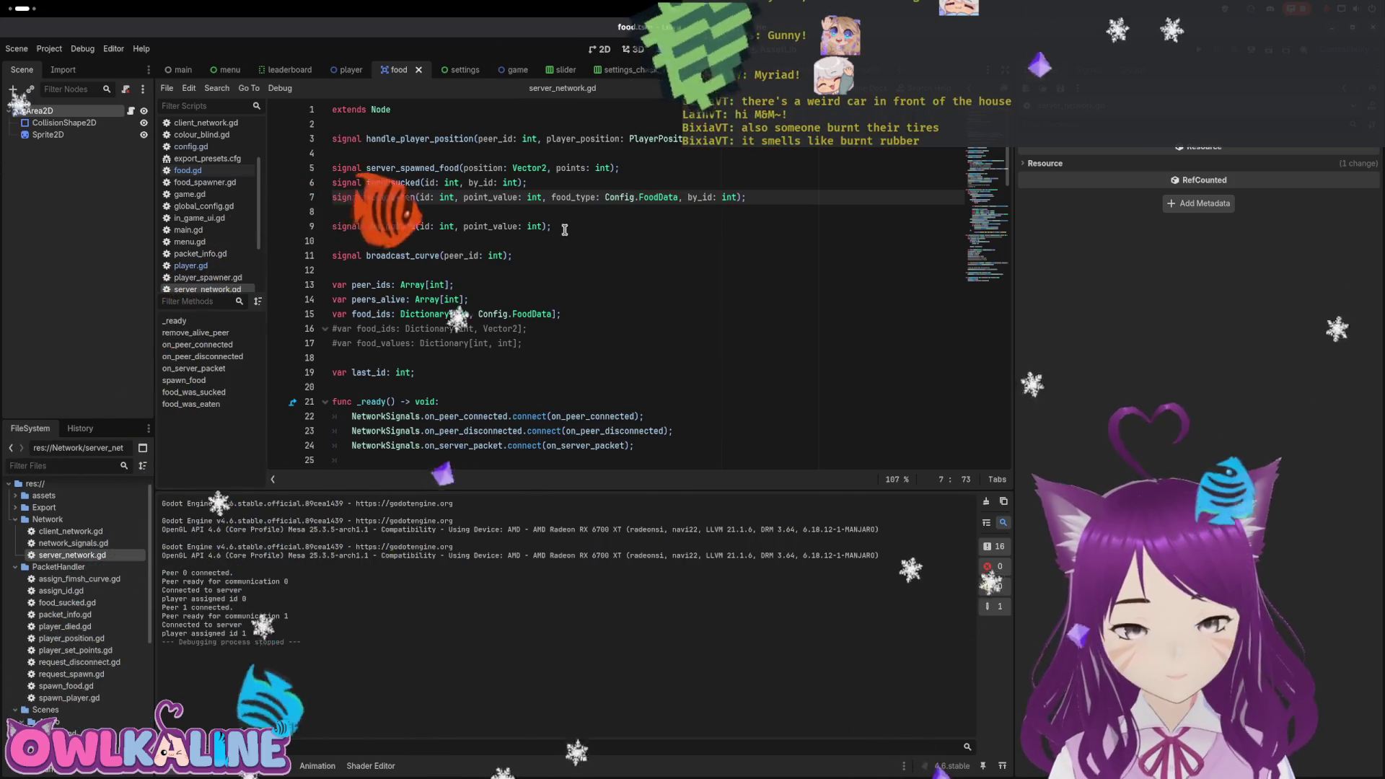
scroll(564, 218, down, 3)
scroll(543, 233, up, 1)
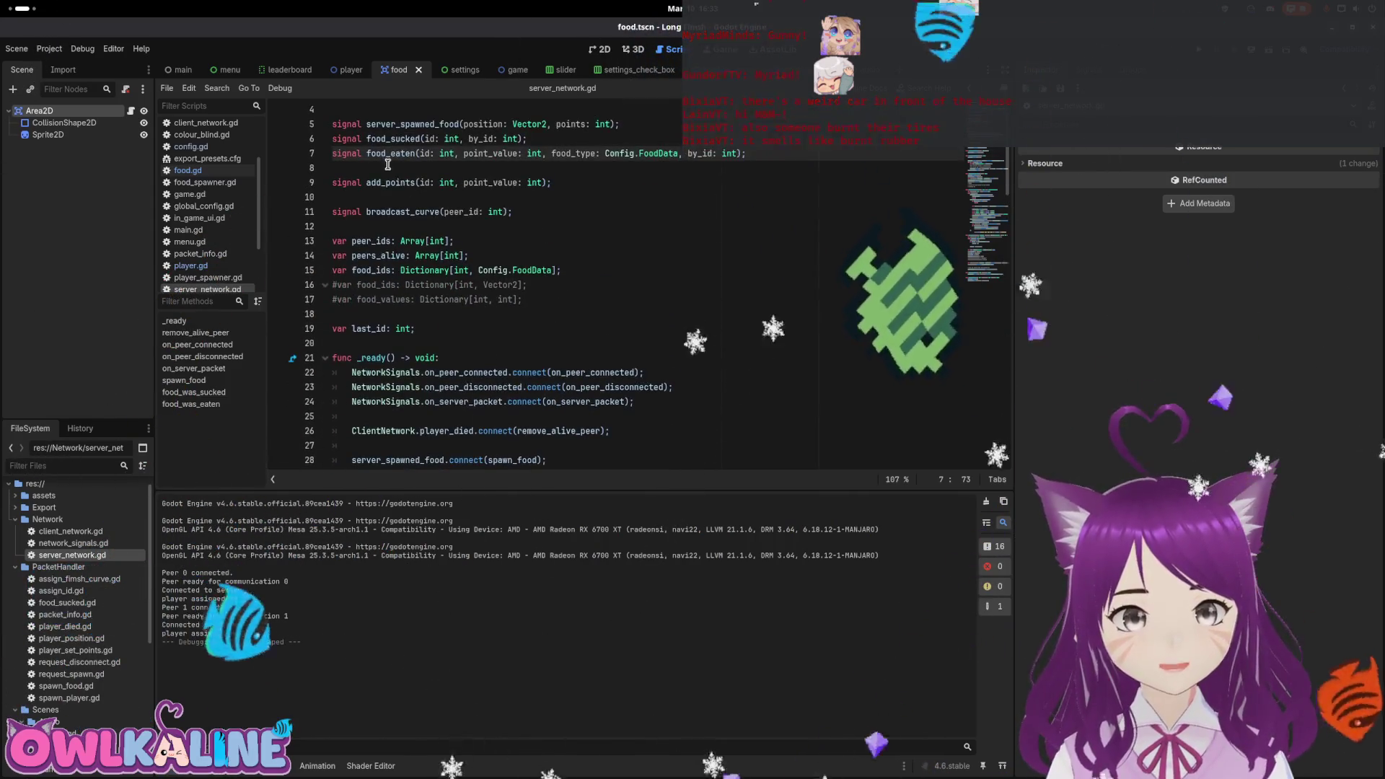
scroll(545, 249, down, 4)
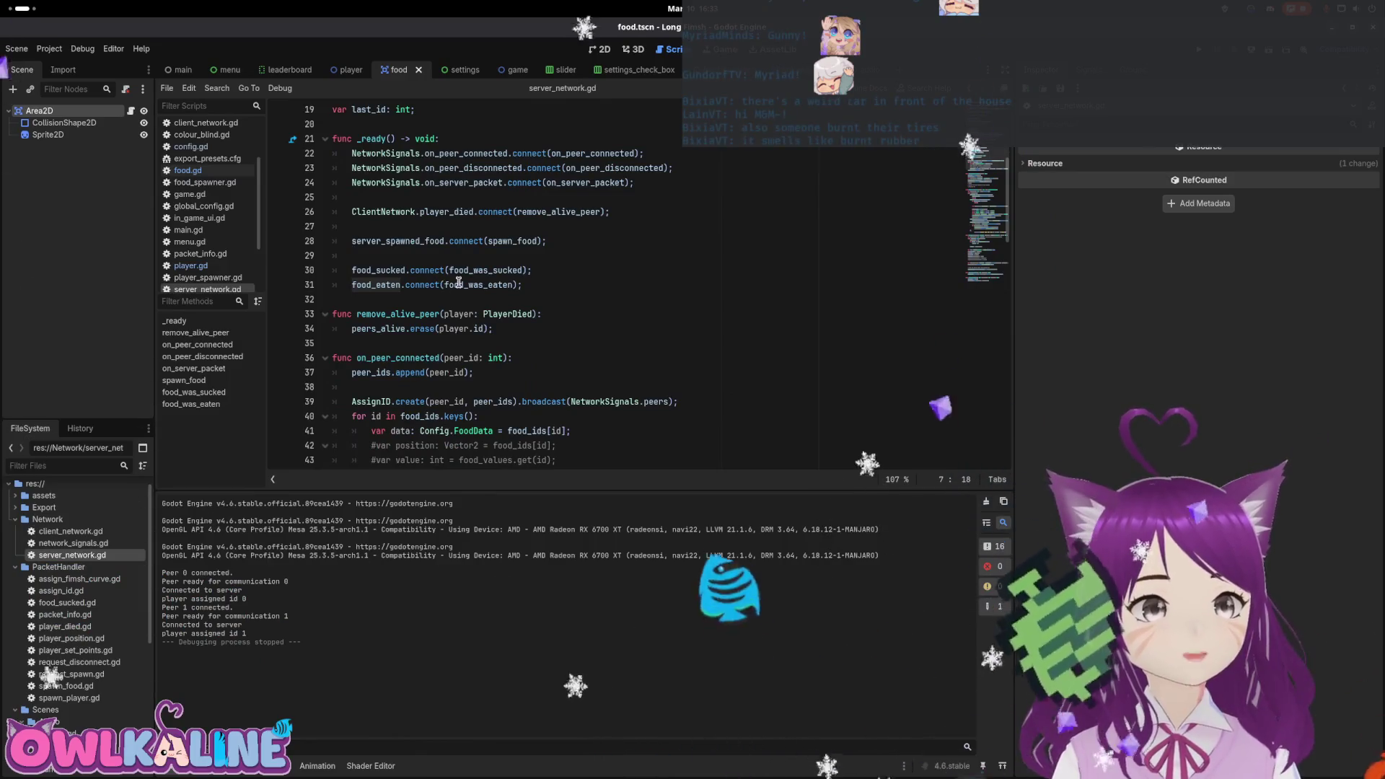
scroll(576, 281, down, 15)
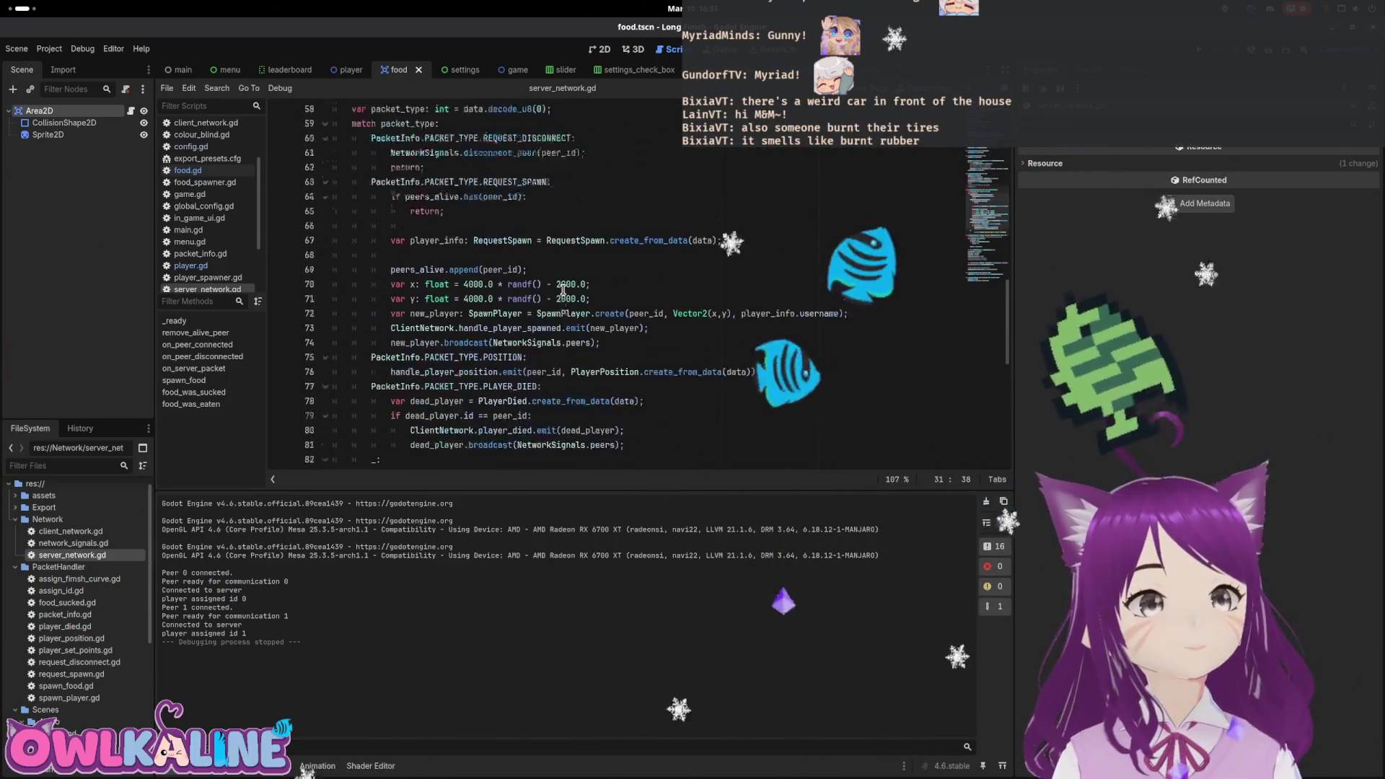
scroll(563, 290, down, 2)
scroll(562, 290, up, 4)
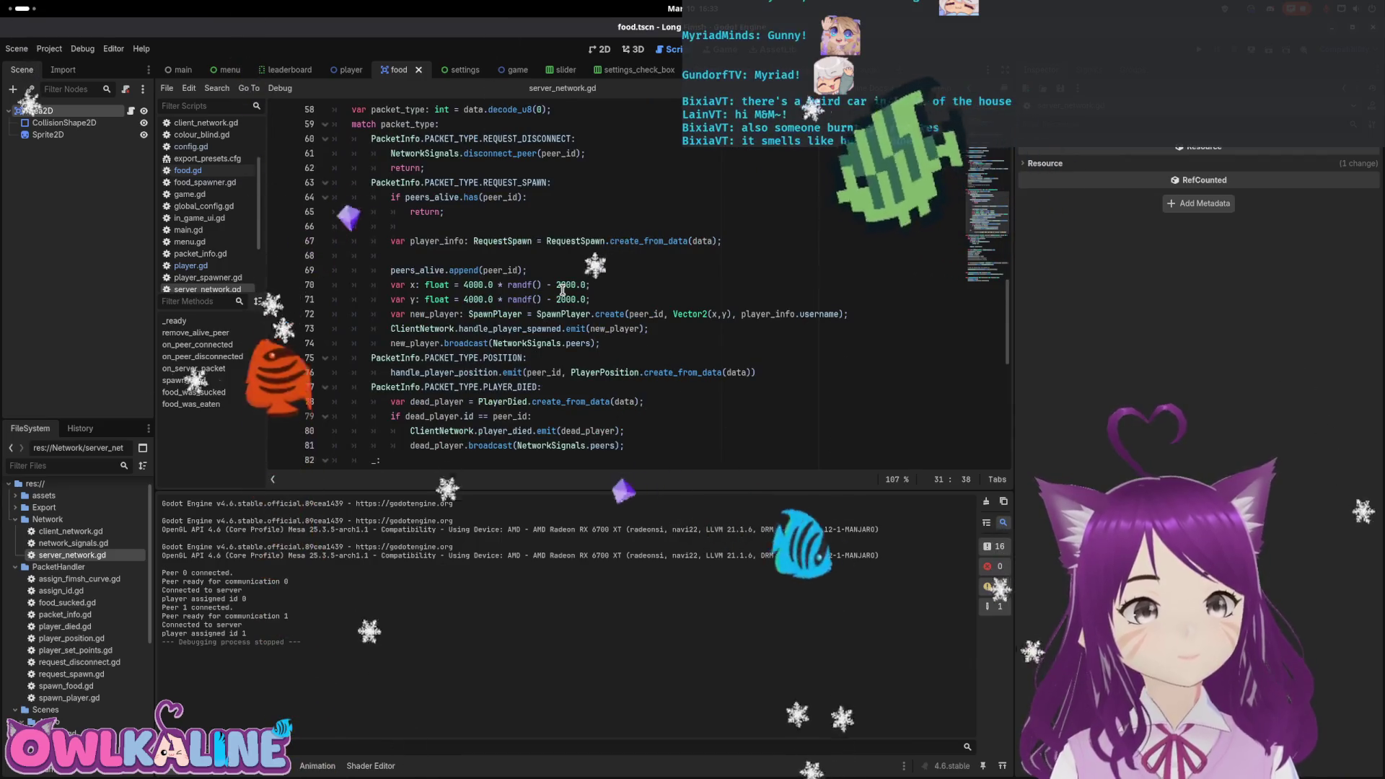
scroll(562, 293, down, 2)
scroll(562, 293, down, 7)
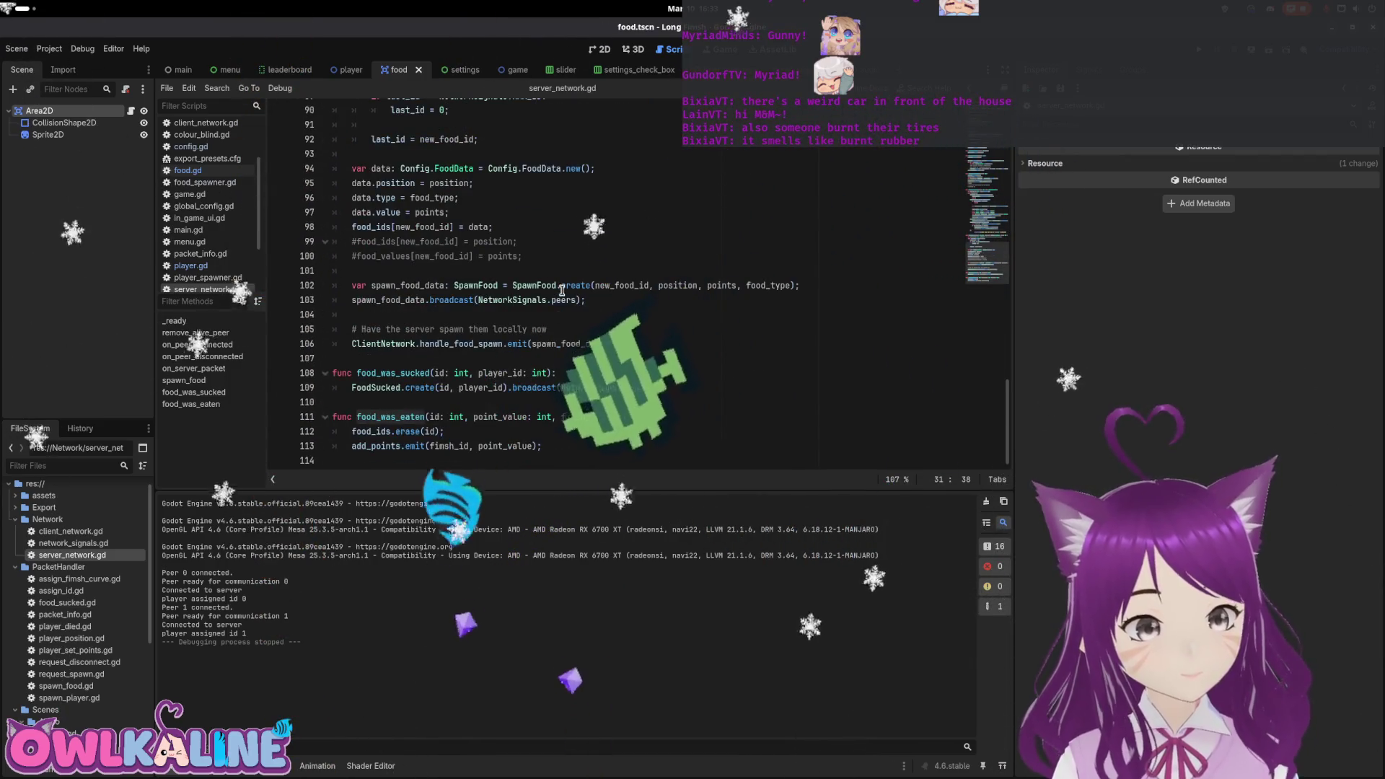
Add a food_type: Config.FOOD_TYPE parameter before fimsh_id in food_was_eaten and save.
click(562, 417)
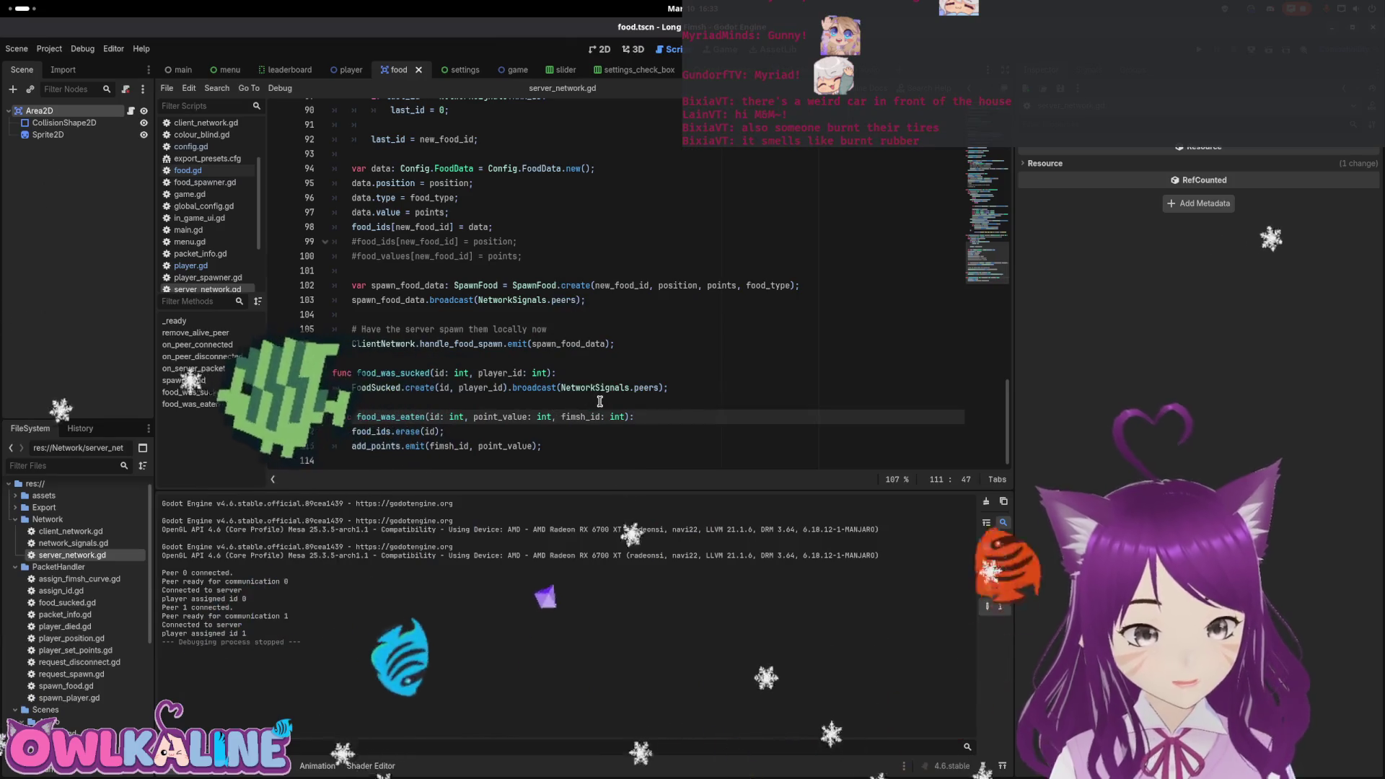
text(fig., f)
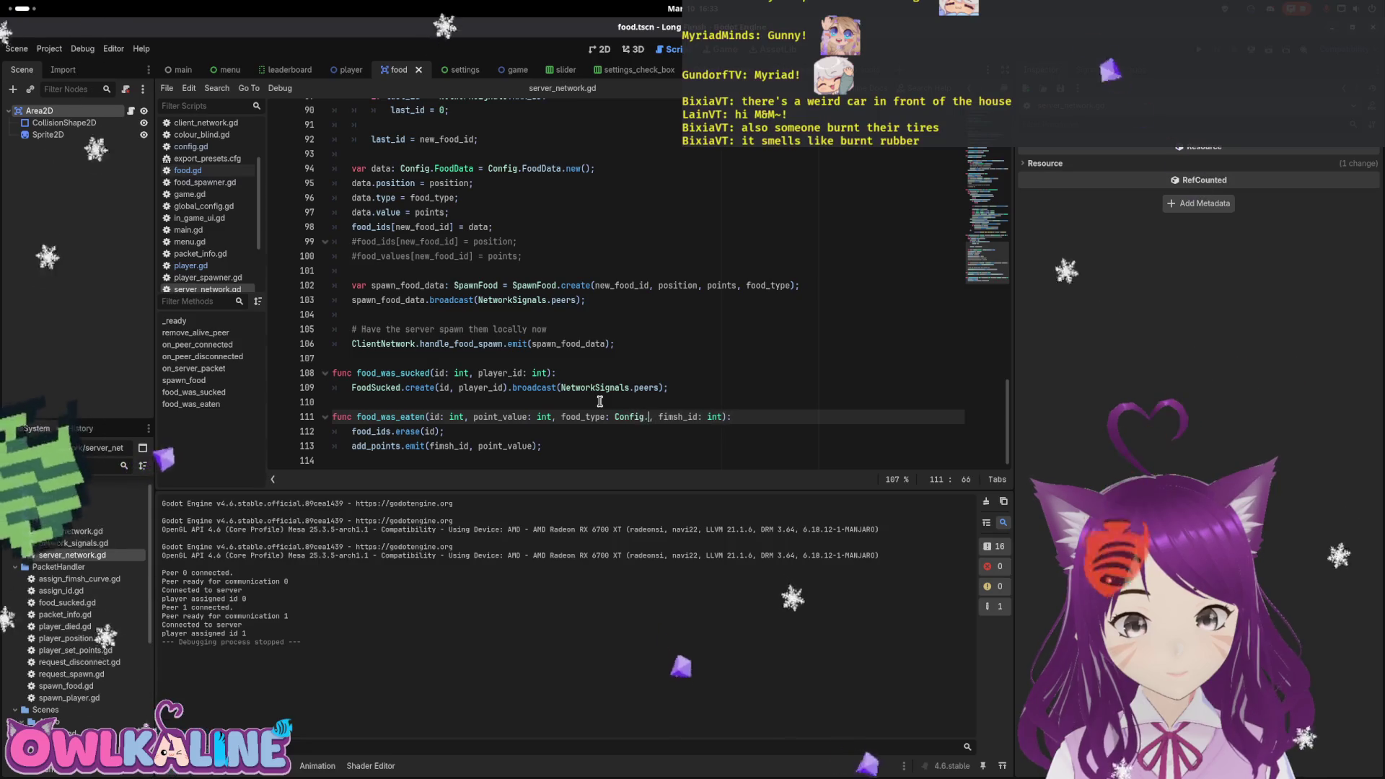
text(Fo)
key(Return)
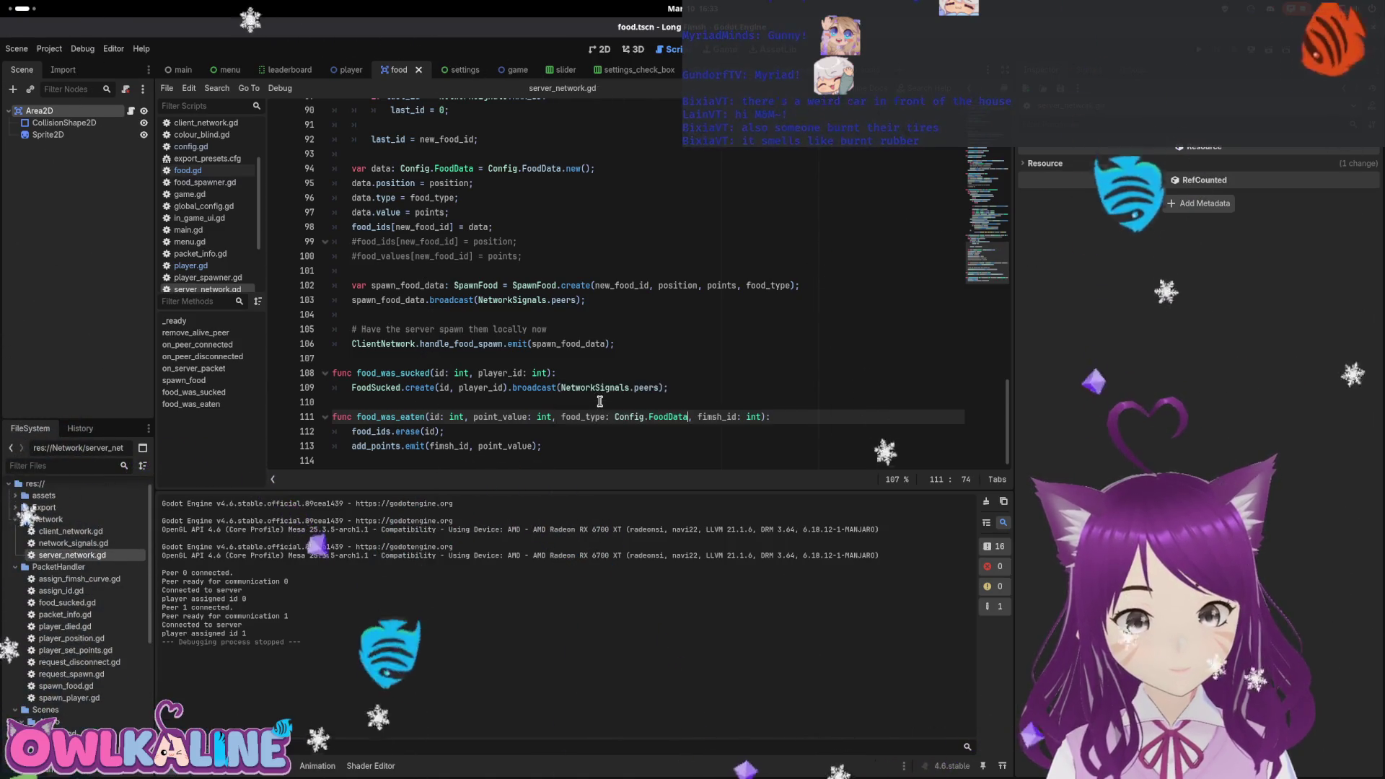
scroll(600, 401, up, 1)
key(BackSpace)
key(BackSpace)
key(BackSpace)
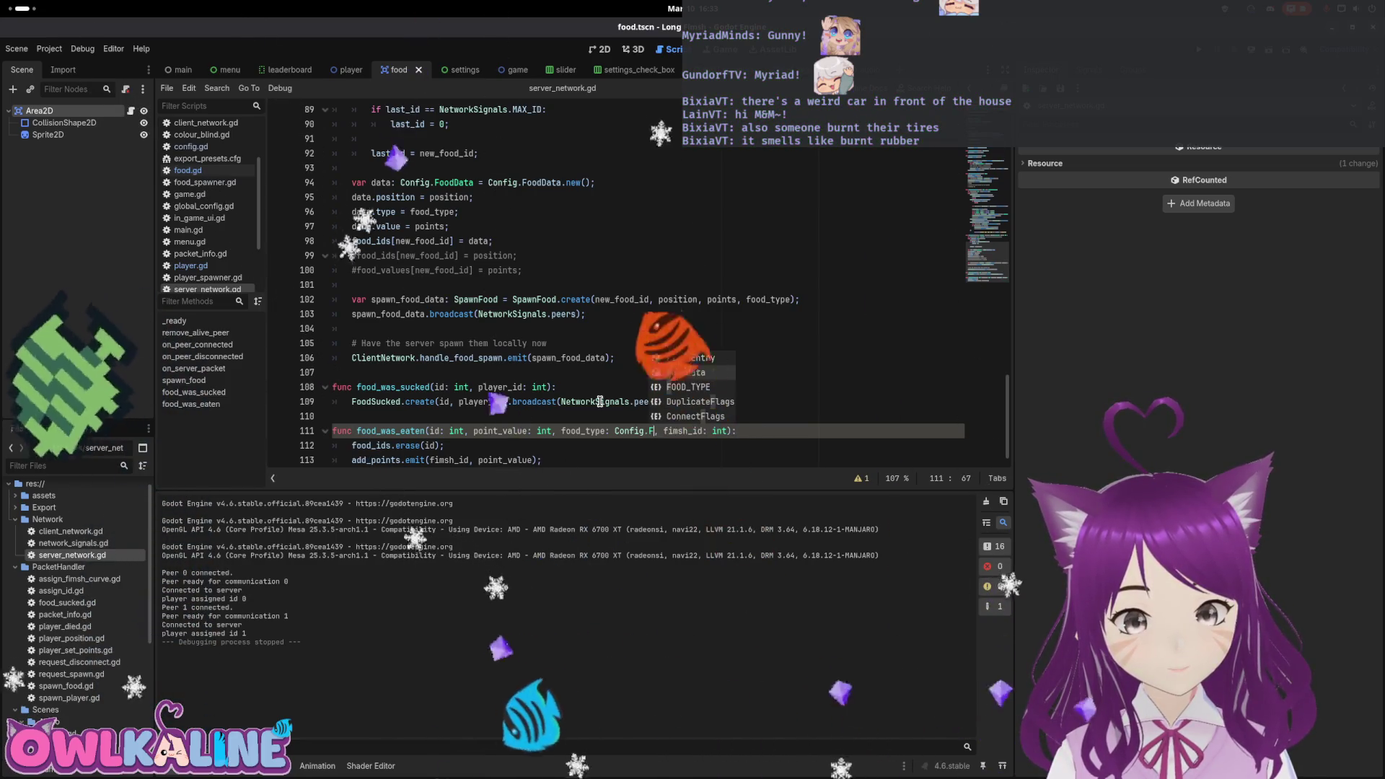
key(Return)
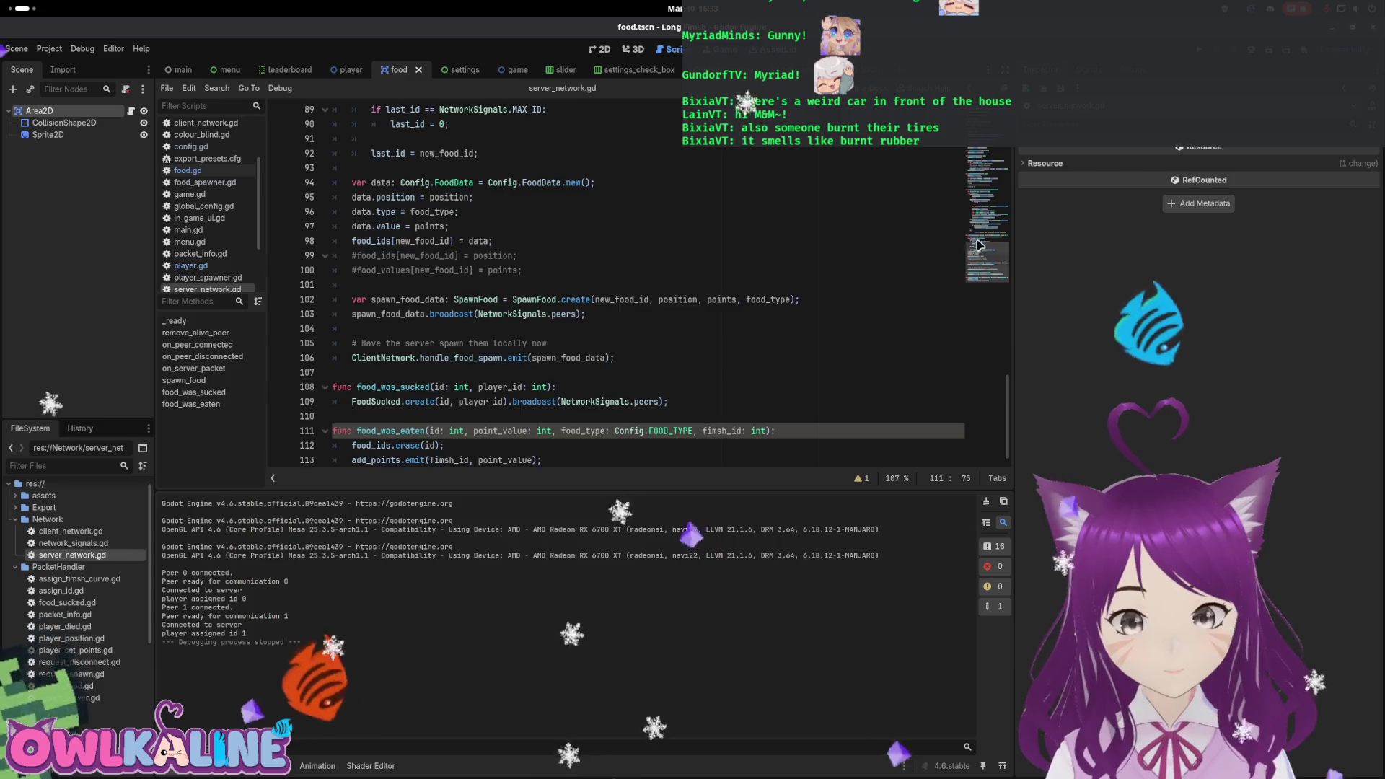
key(ctrl+s)
Change food_eaten's food_type type on line 7 from Config.FoodData to Config.FOOD_TYPE.
scroll(996, 232, up, 5)
scroll(996, 232, up, 20)
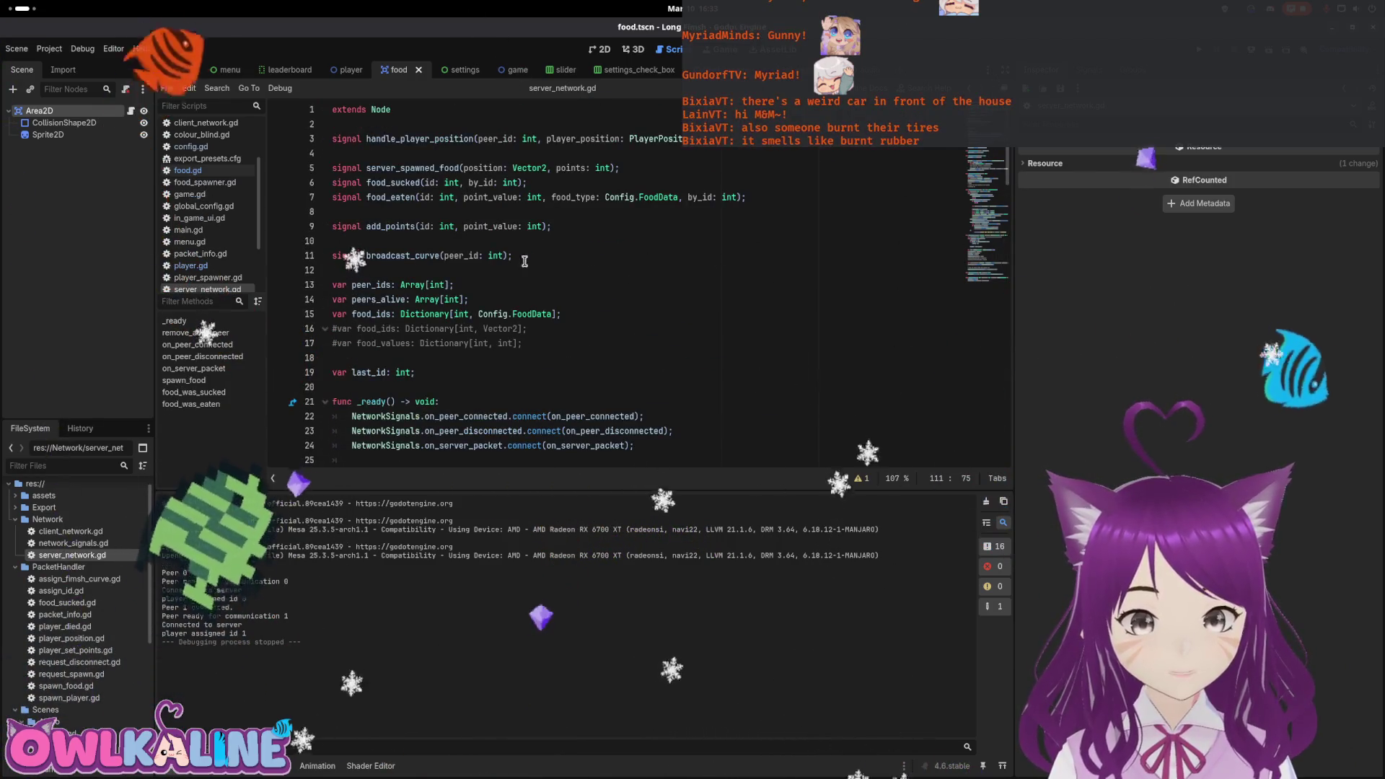
double_click(675, 197)
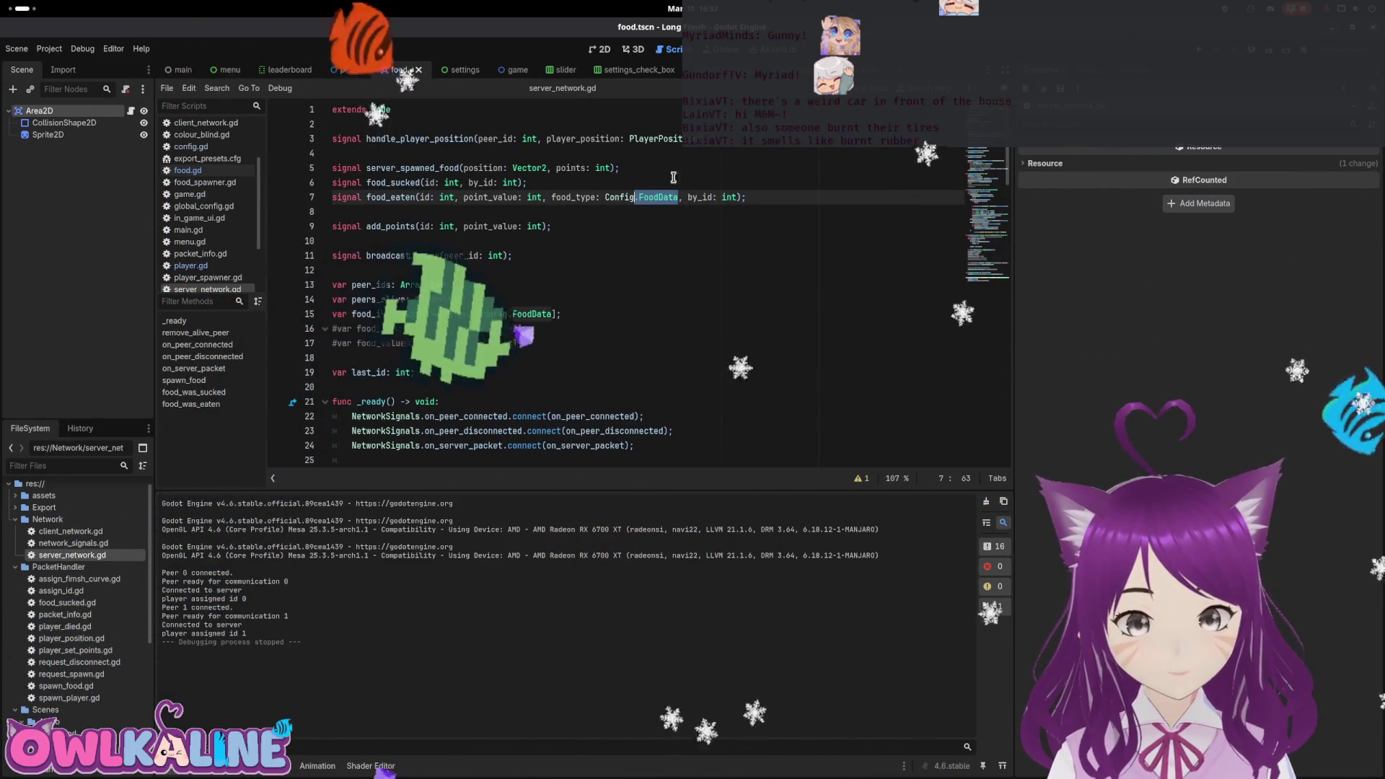
text(FOOD_TYPE)
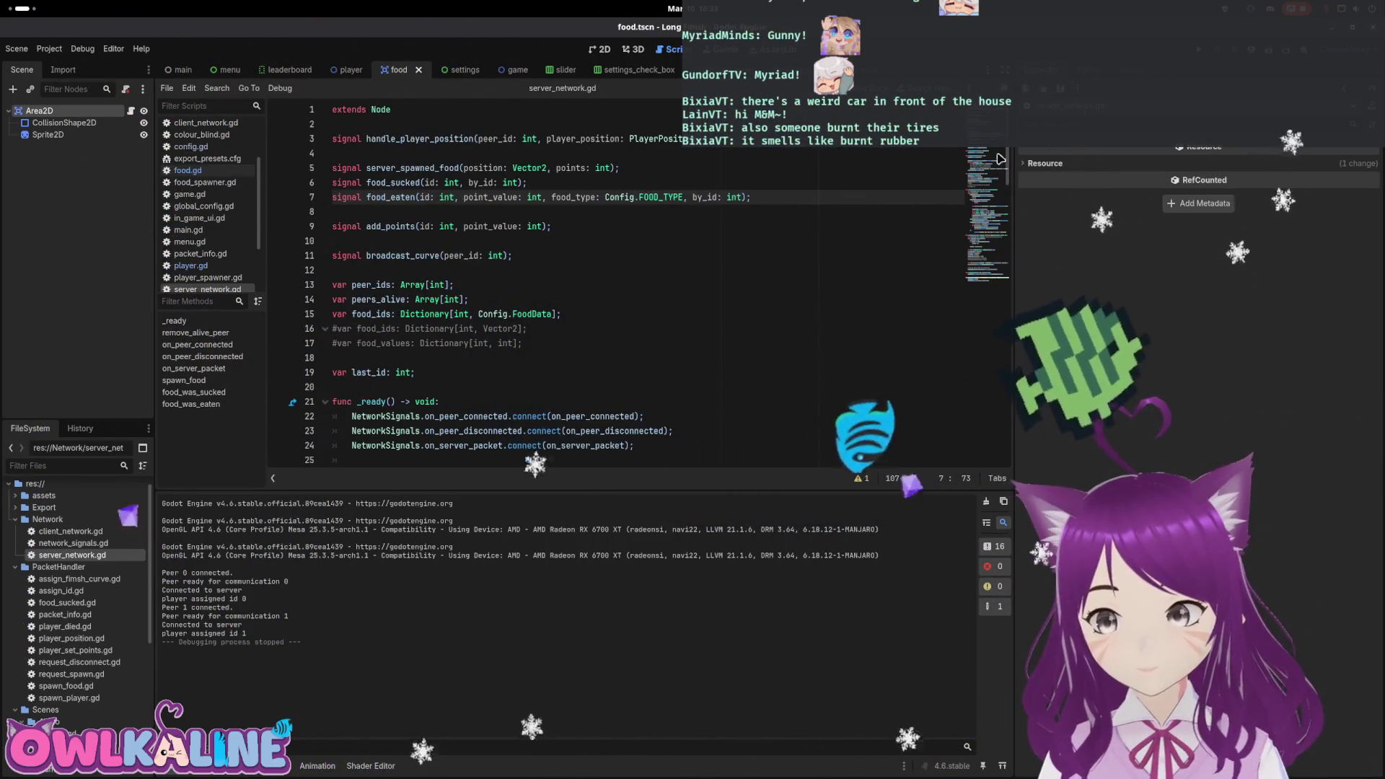
scroll(1002, 226, down, 20)
scroll(1001, 226, down, 10)
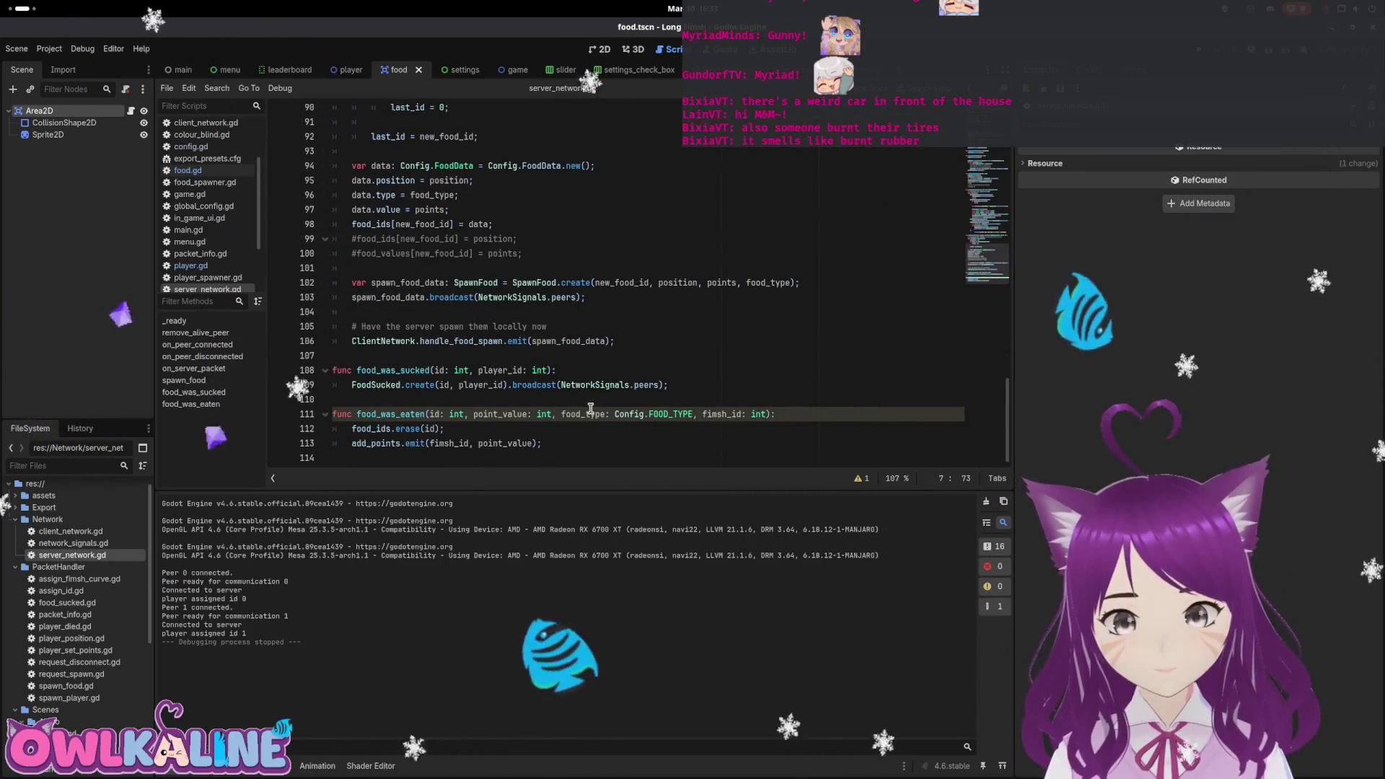
click(479, 428)
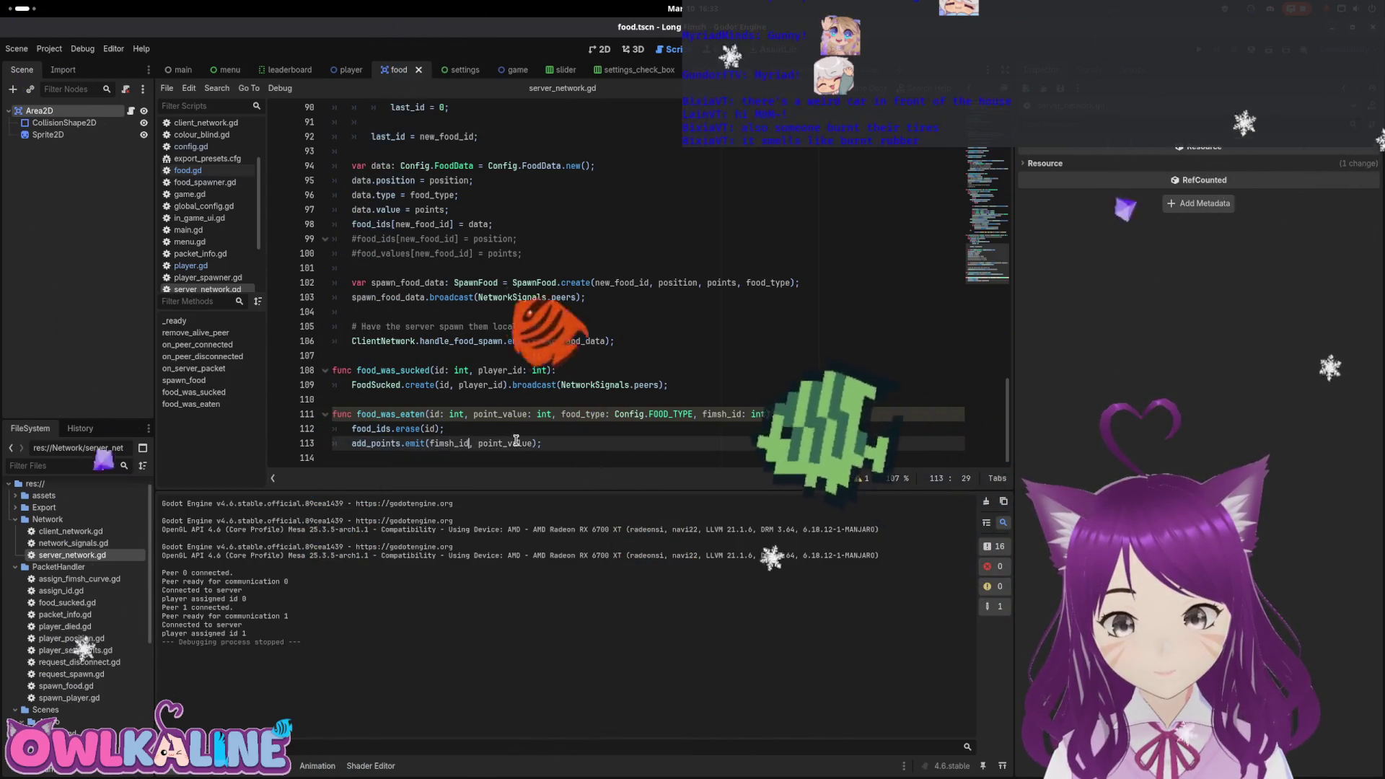
Add an empty line after line 113 in food_was_eaten, then check where the function is connected.
click(587, 446)
key(Return)
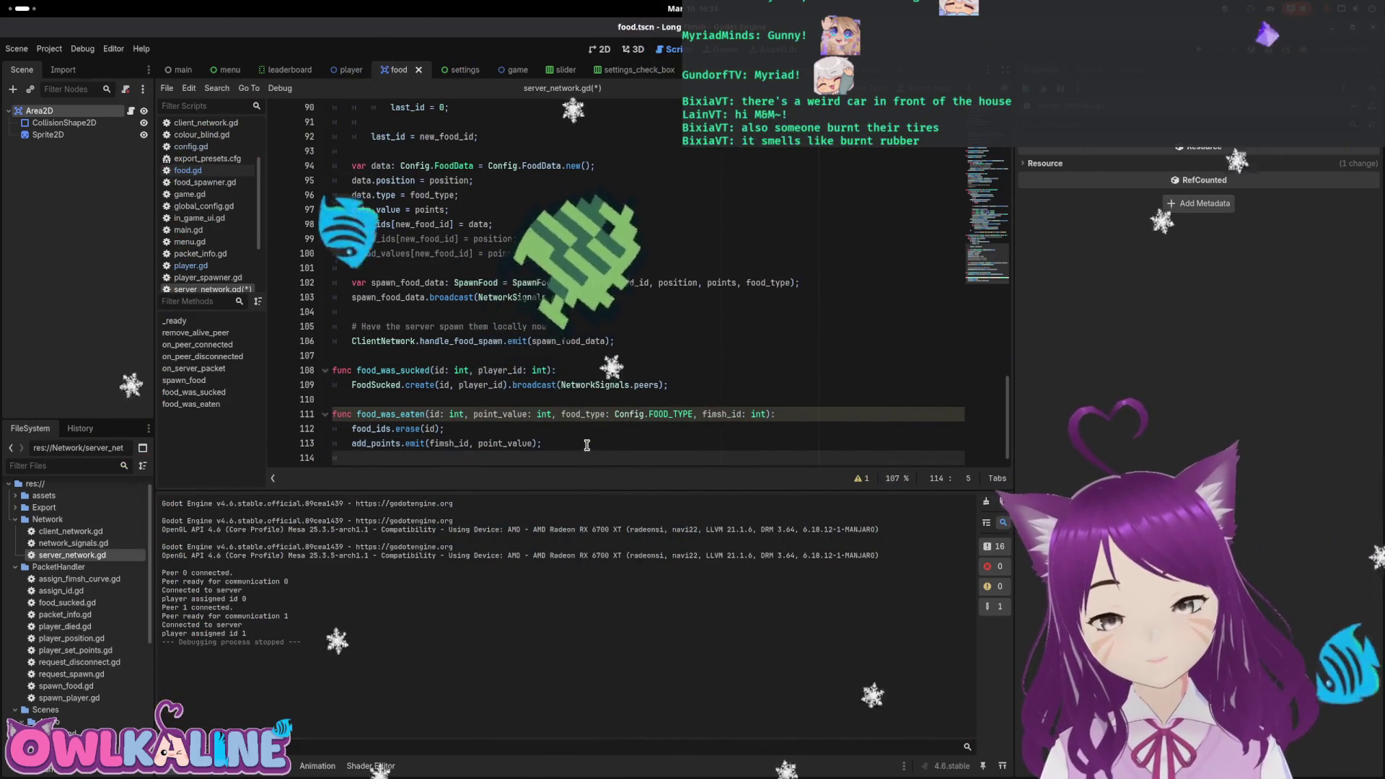
click(557, 448)
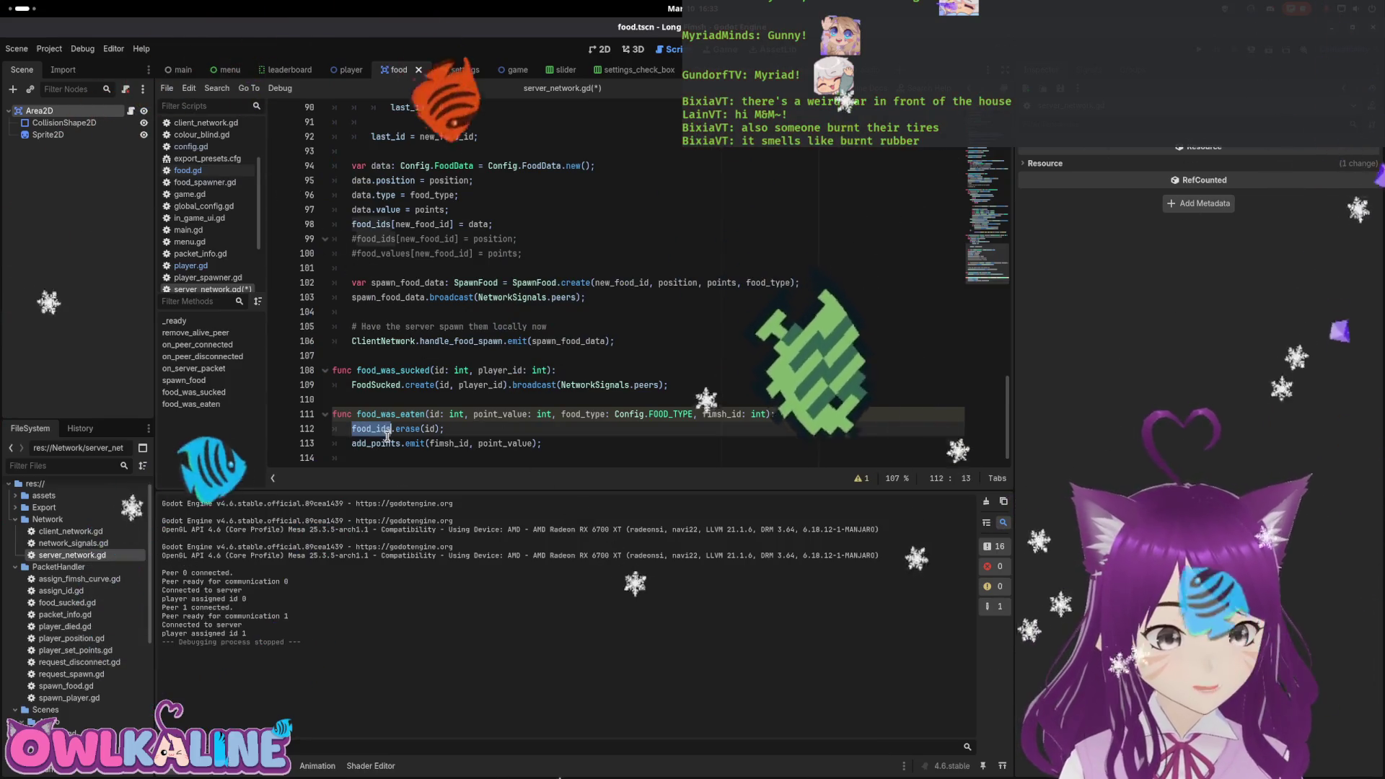
scroll(528, 388, up, 3)
scroll(528, 388, up, 20)
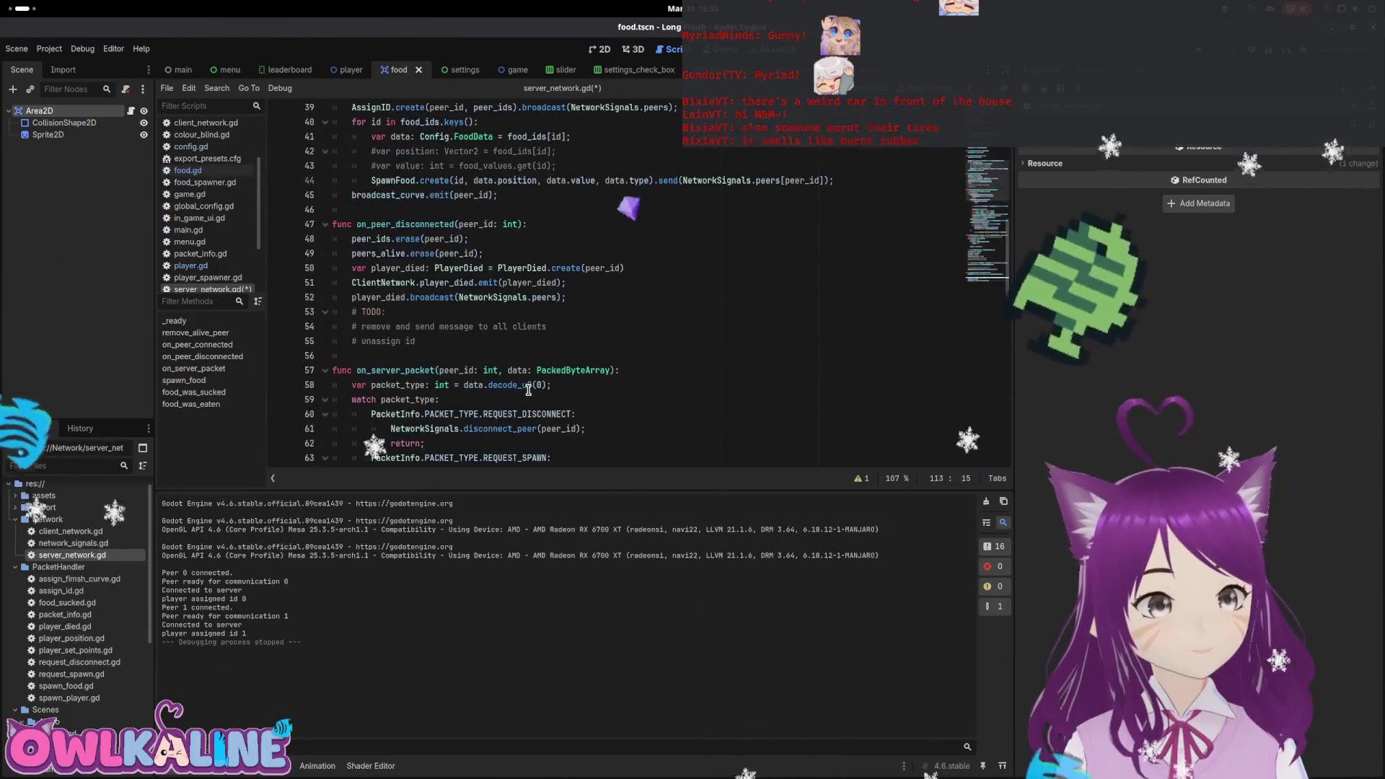
mouse_move(529, 390)
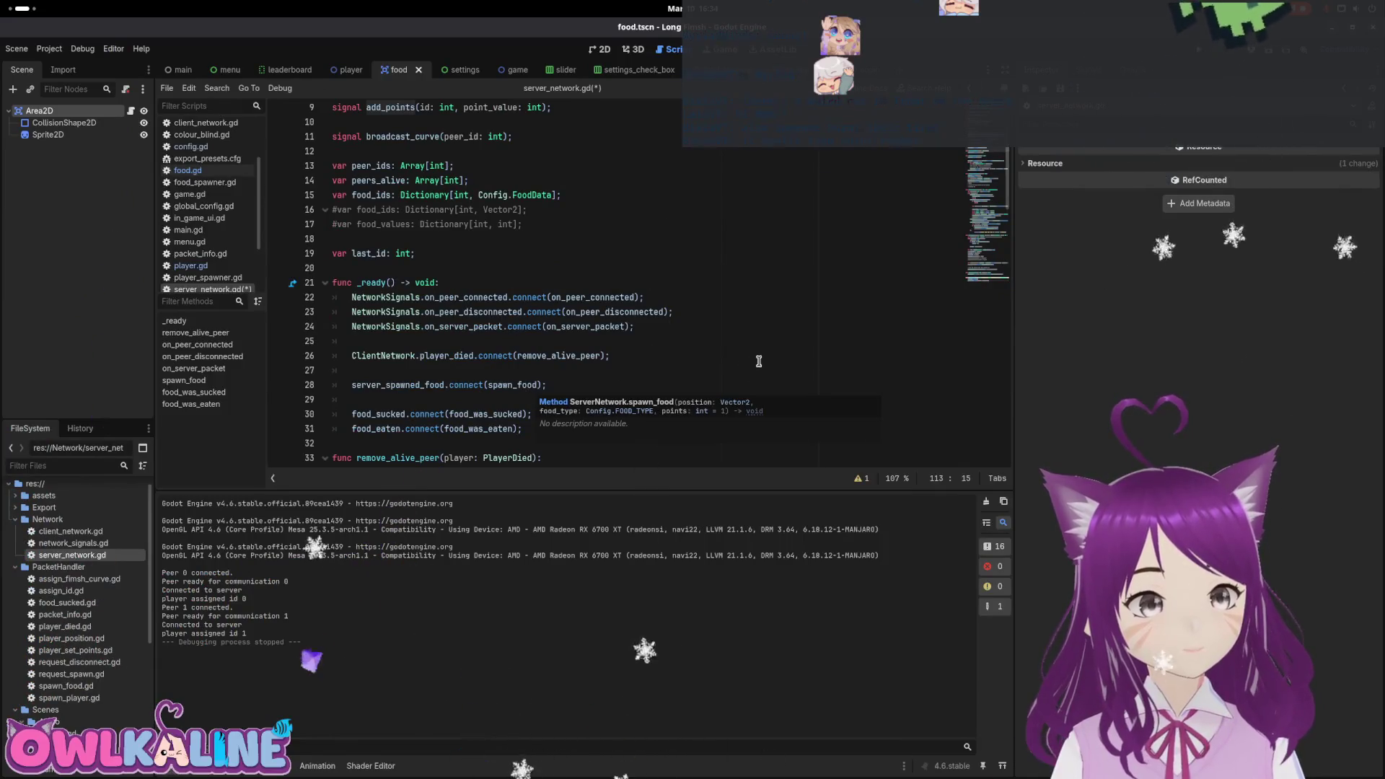
scroll(761, 337, down, 20)
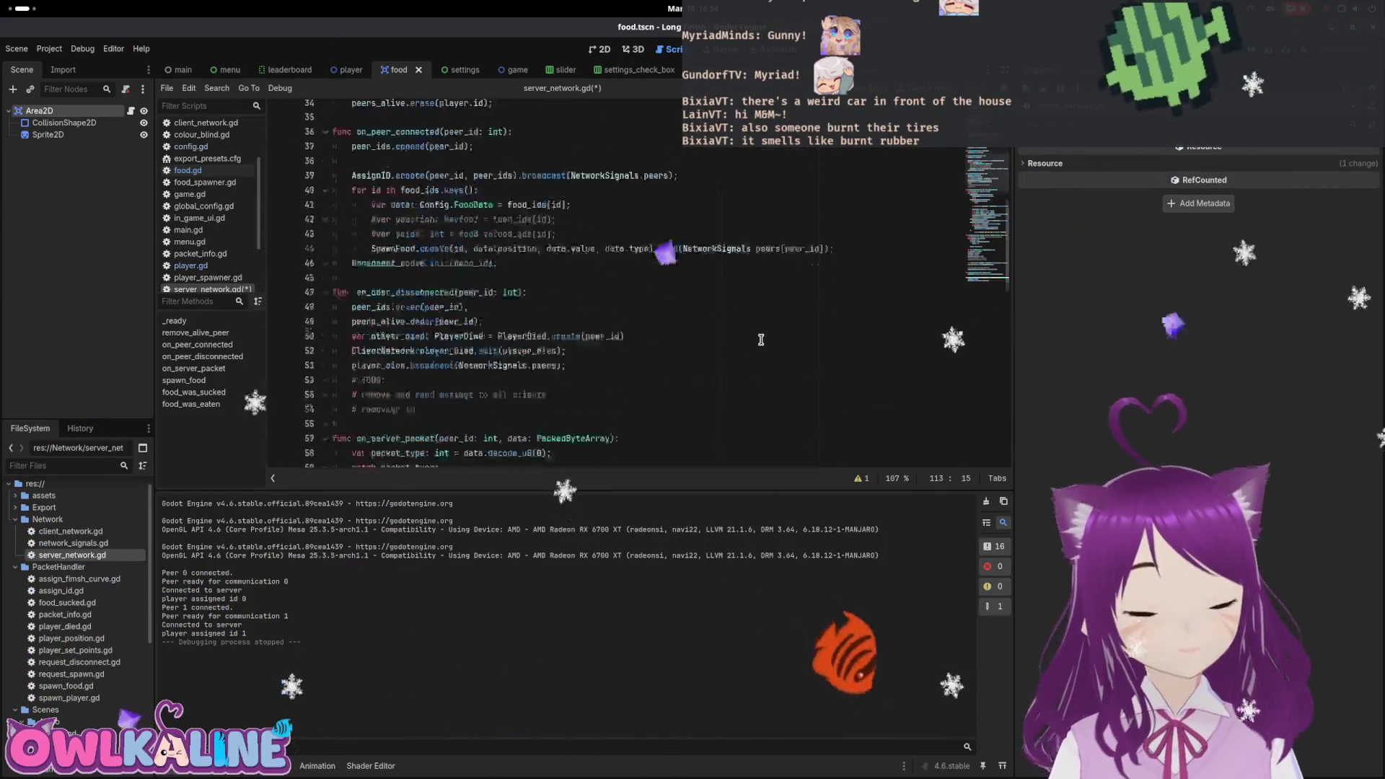